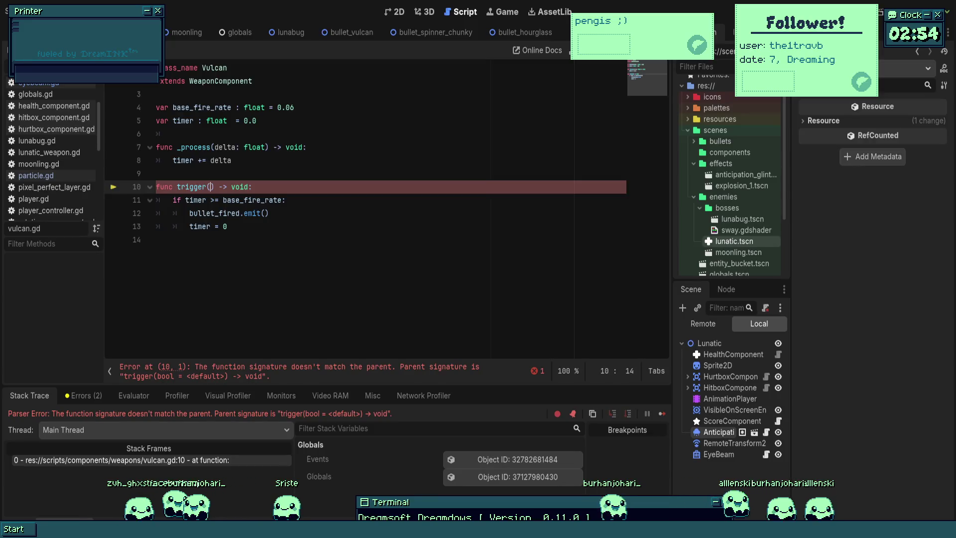
- Restore the trigger() call before current_bullets -= 1 in eyebeam.gd's burst loop
click(388, 218)
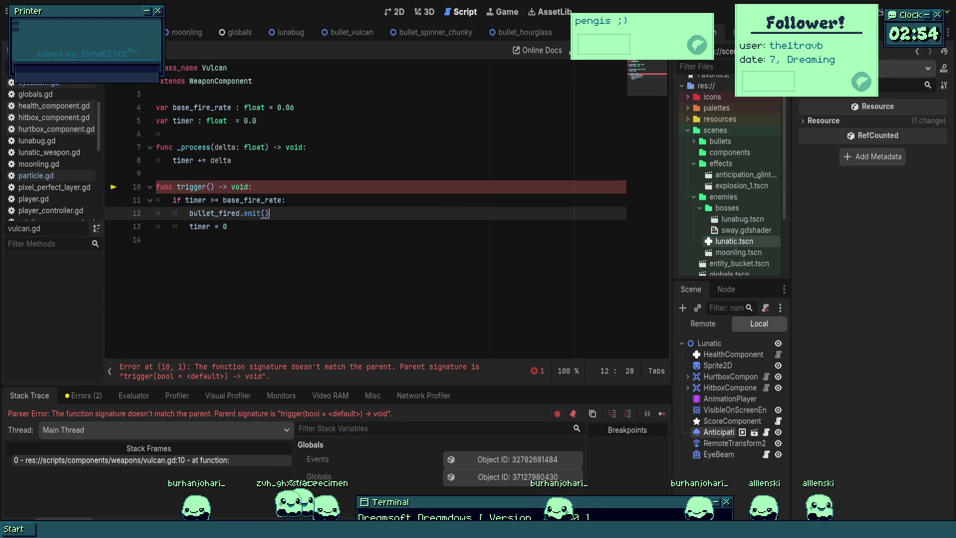
click(286, 200)
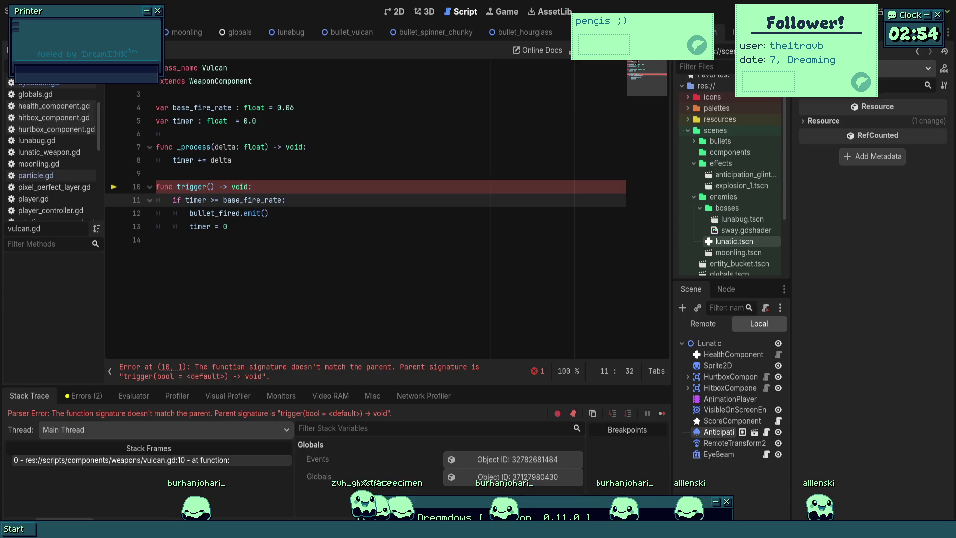
key(alt+Left)
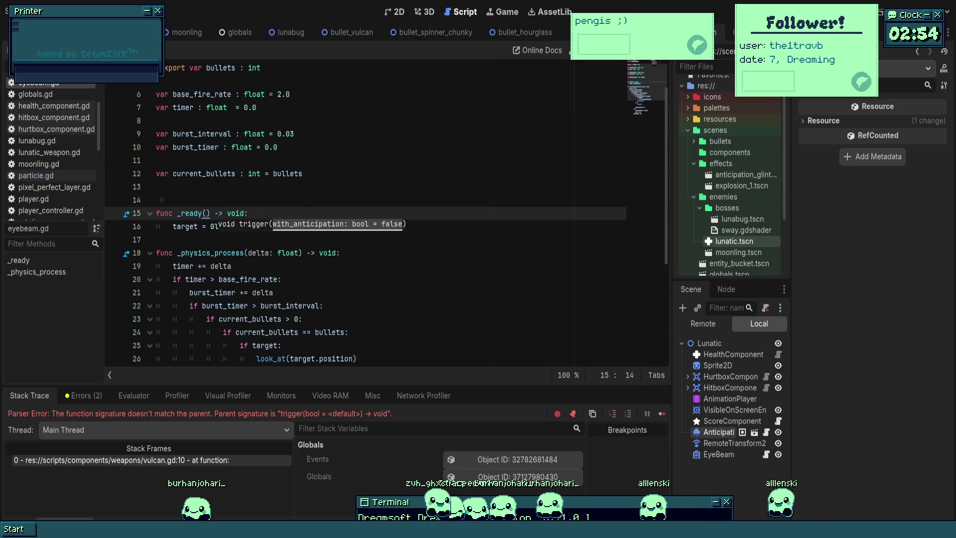
scroll(428, 292, down, 3)
click(427, 293)
key(Up)
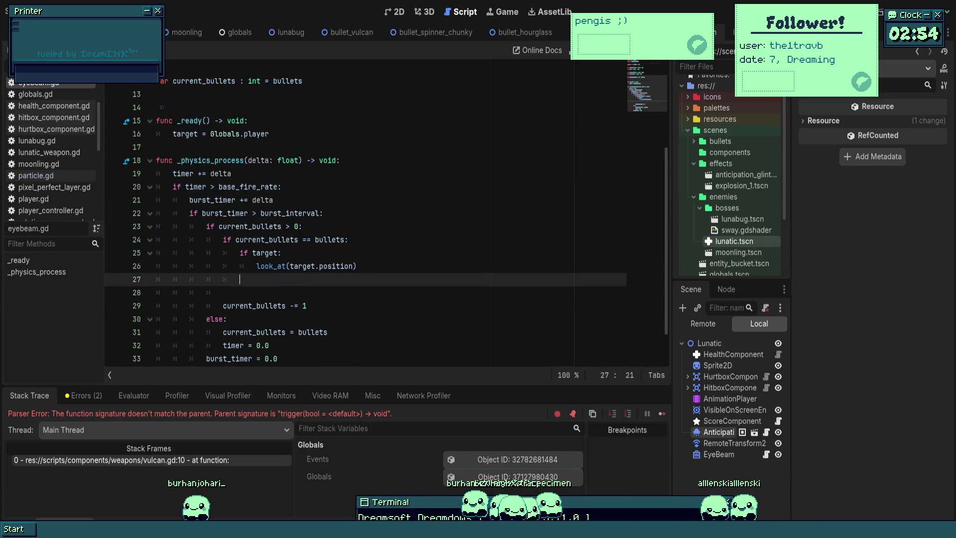
key(ctrl+z)
key(ctrl+z)
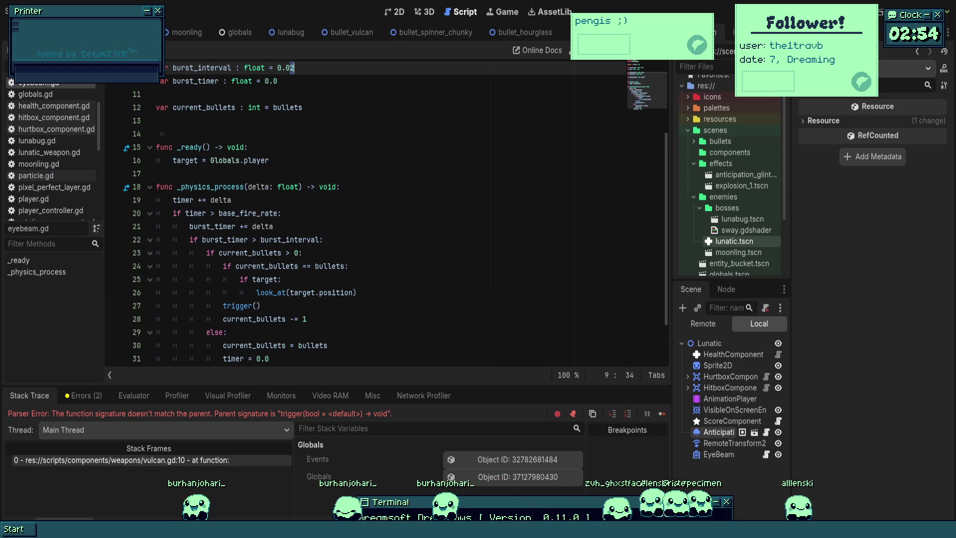
- Undo the remaining burst-loop edits in eyebeam.gd and stop the crashed debug session
scroll(383, 214, down, 2)
click(453, 187)
click(453, 240)
key(ctrl+z)
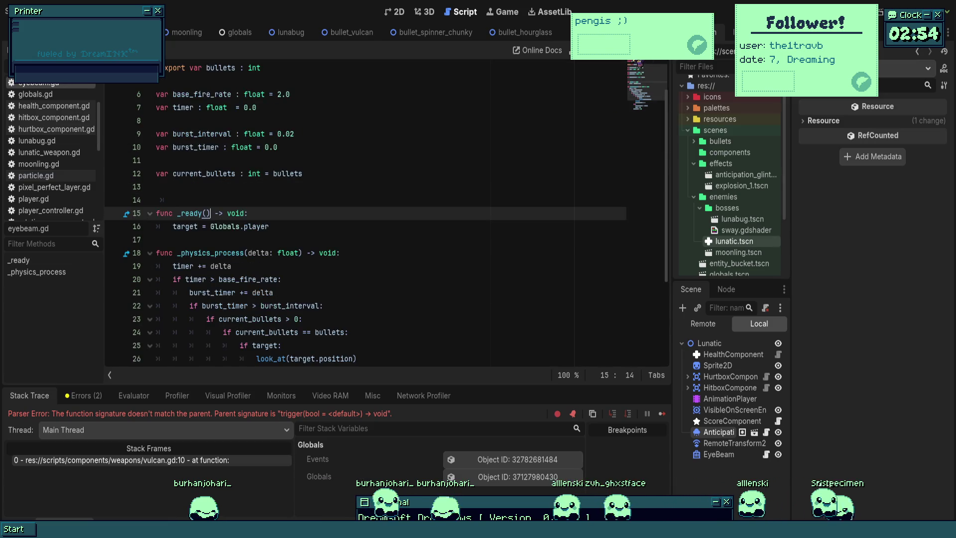
key(ctrl+z)
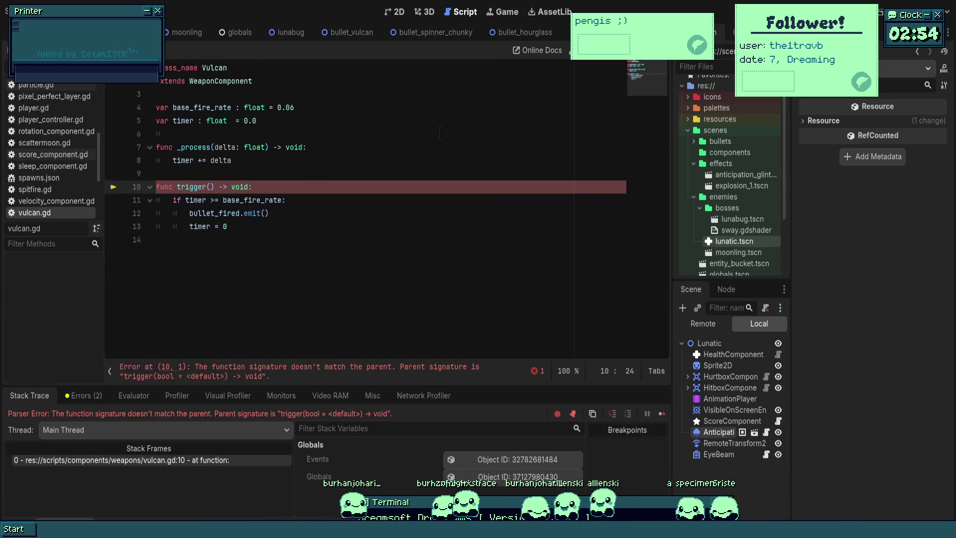
key(F8)
click(156, 94)
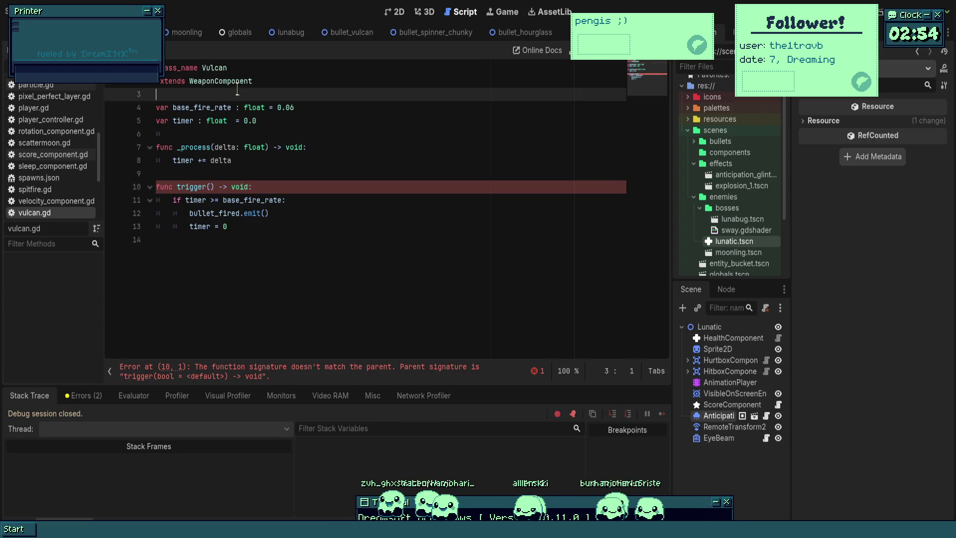
- In weapon_component.gd's trigger(), add an 'if not anticipation_effect.emitting:' check
ctrl+click(238, 81)
text(A) -> void:)
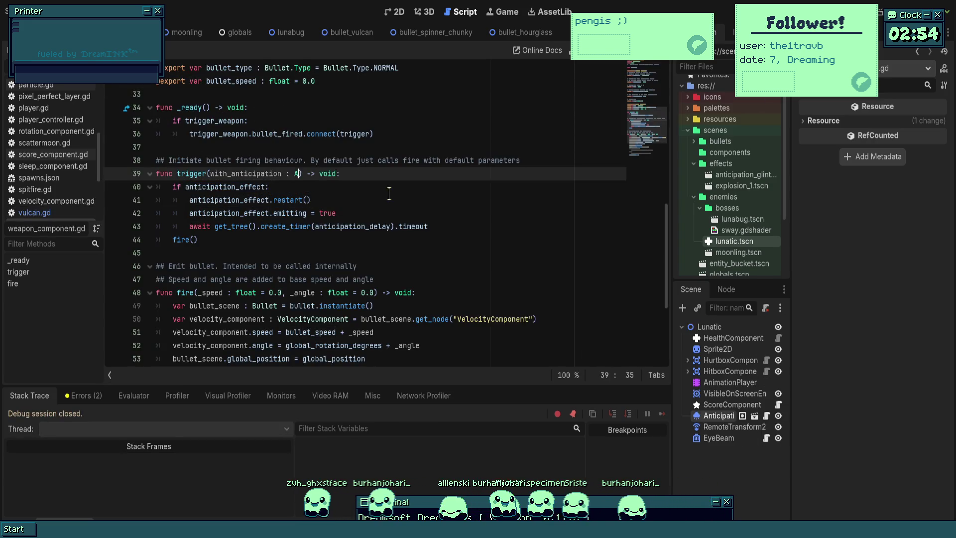
key(ctrl+z)
key(ctrl+z)
key(ctrl+z)
key(ctrl+z)
key(ctrl+z)
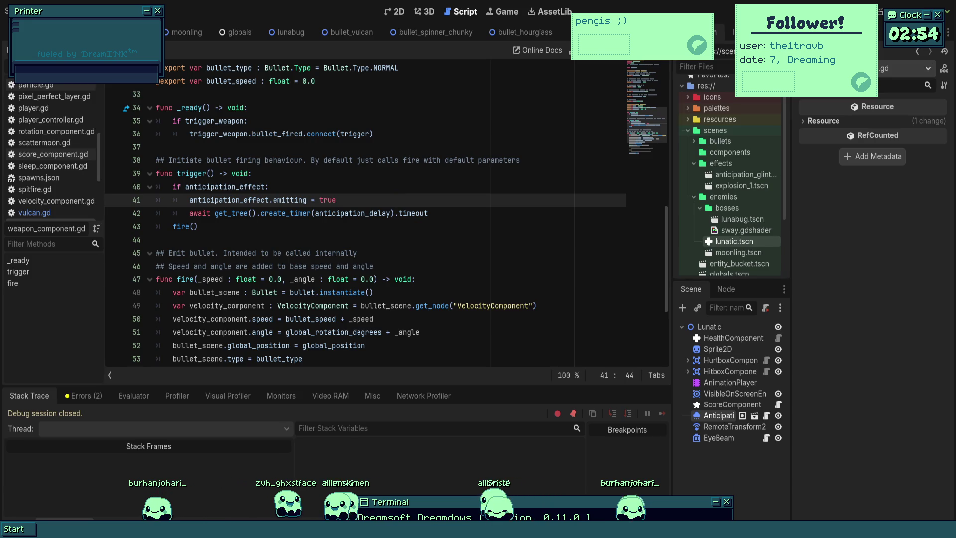
key(Up)
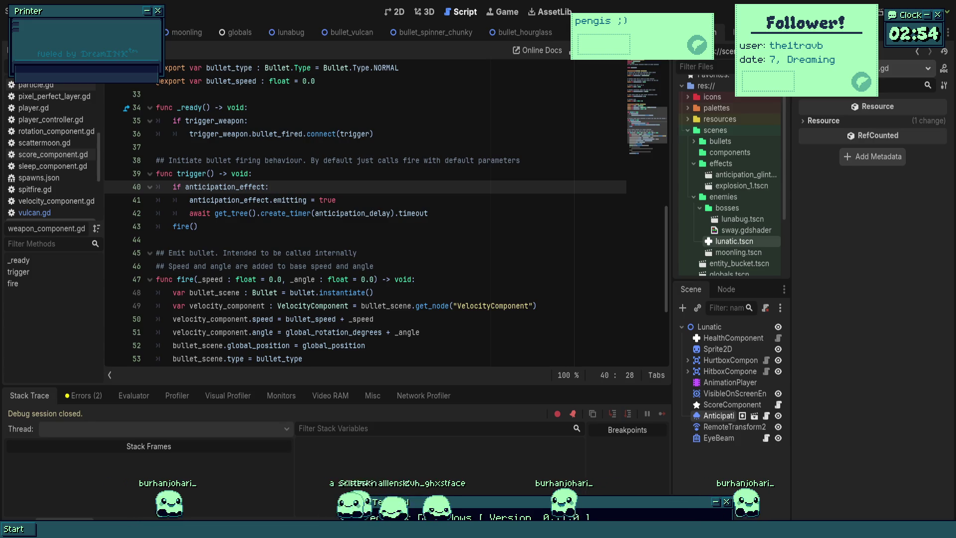
key(Left)
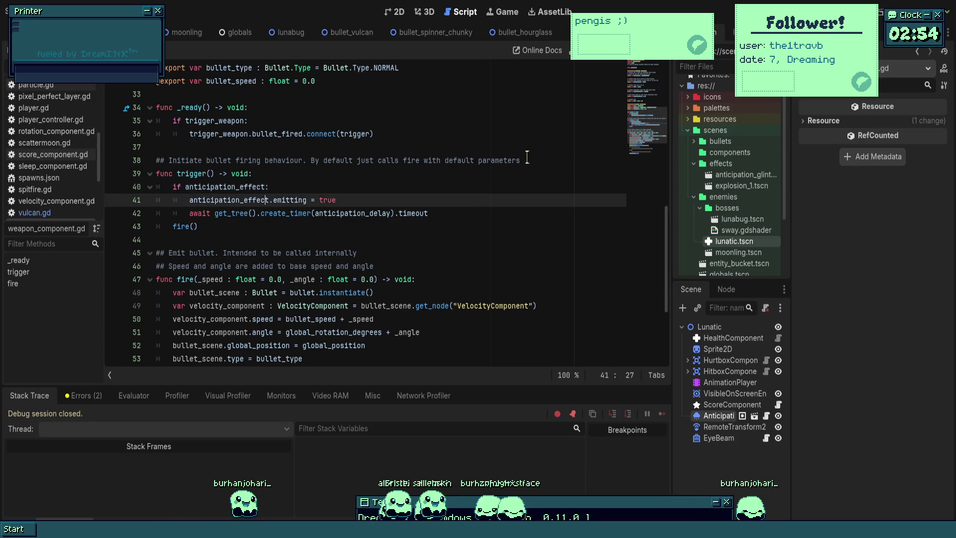
key(Down)
key(Return)
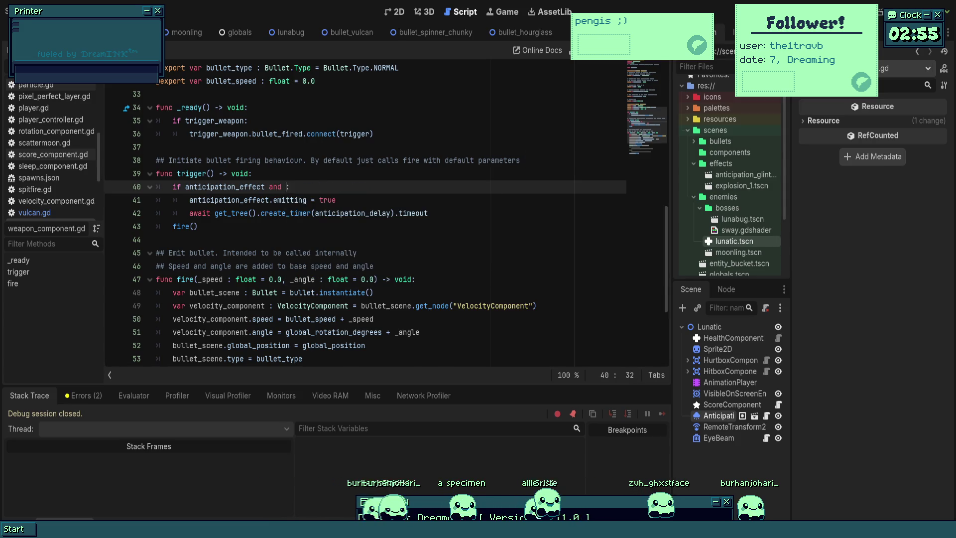
key(Return)
text(f an)
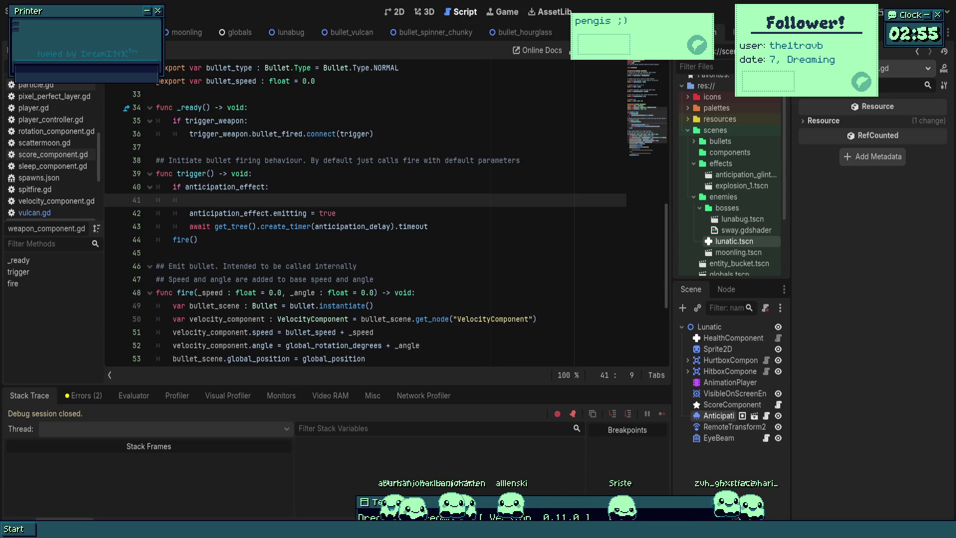
text(ti)
key(Down)
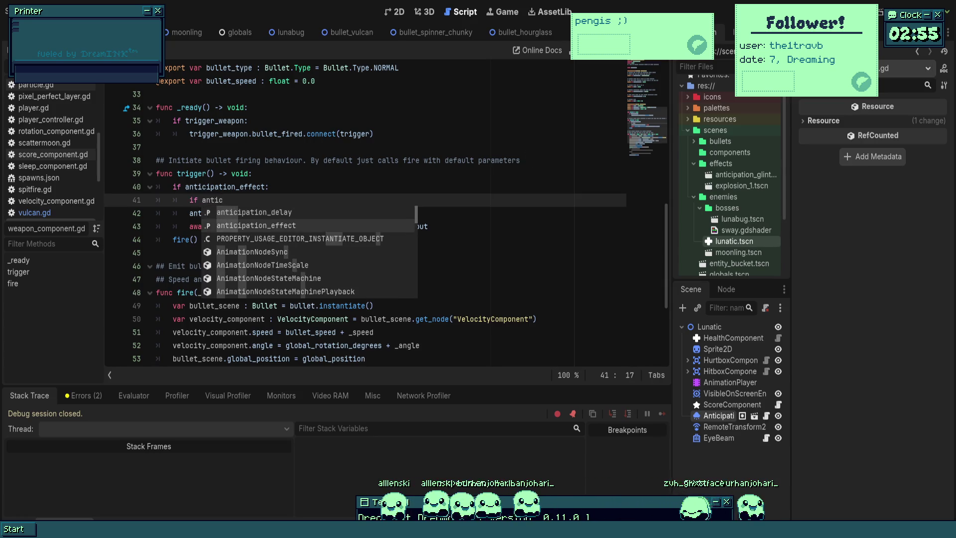
key(Return)
text(emitting  :)
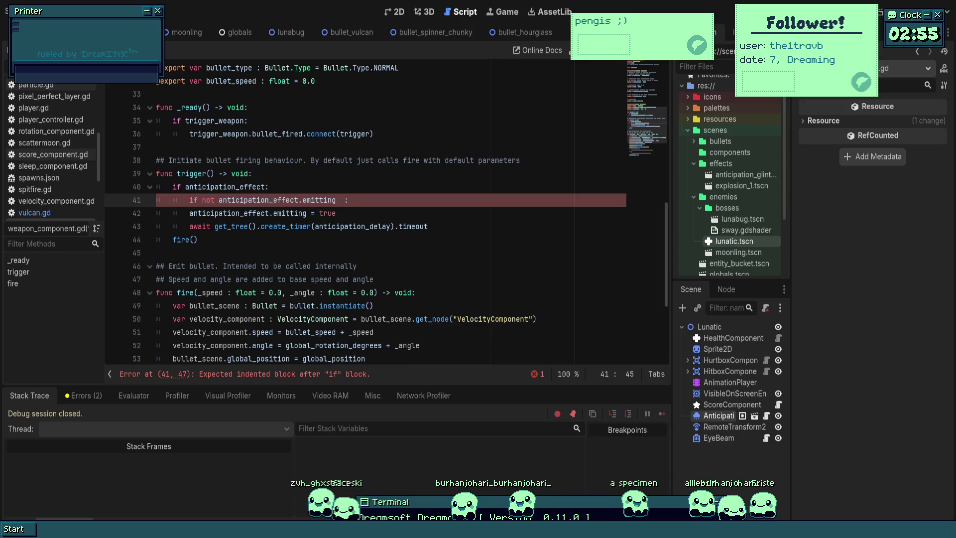
key(BackSpace)
- Indent the emitting and await lines under the new check and run the game
drag(428, 227, 155, 213)
key(Tab)
click(372, 213)
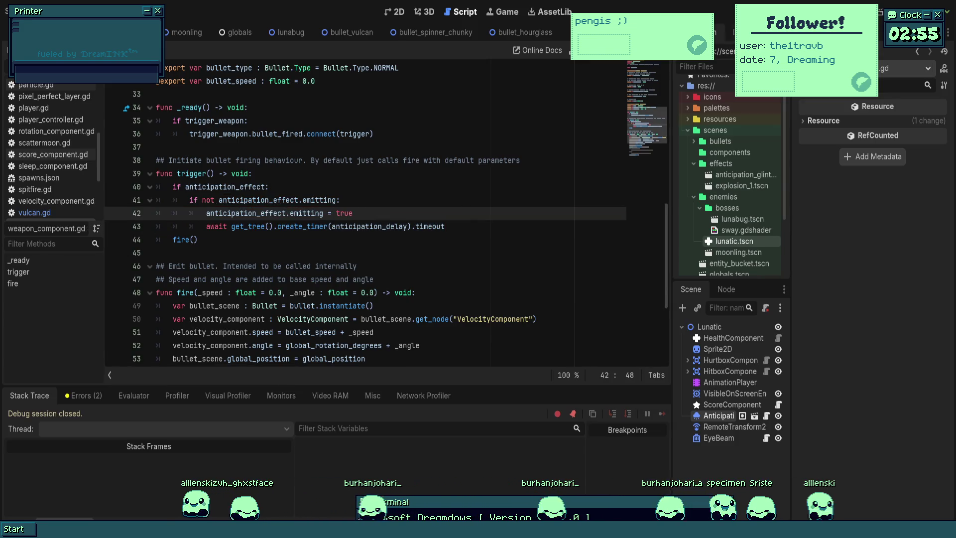
key(F5)
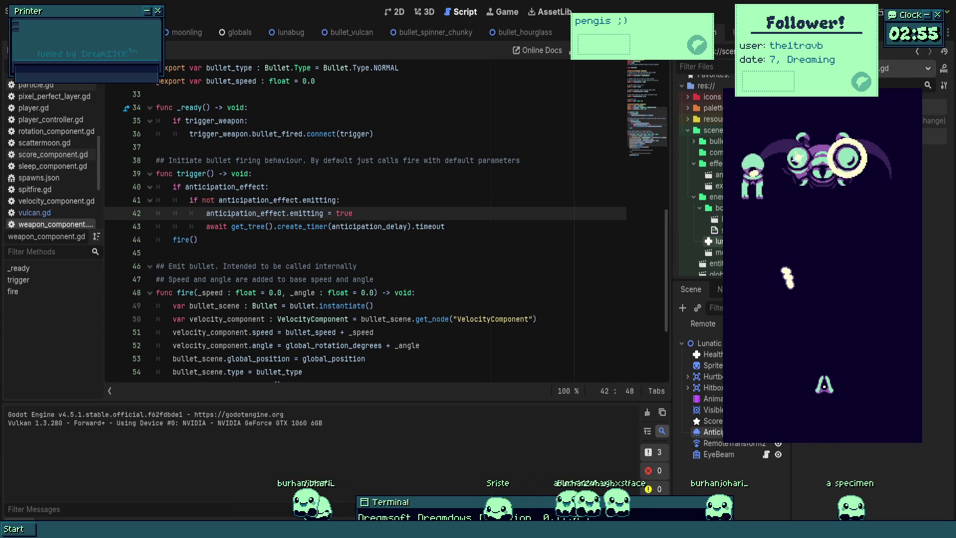
- Close the running game and return to the 2D workspace showing the Lunatic scene
click(424, 169)
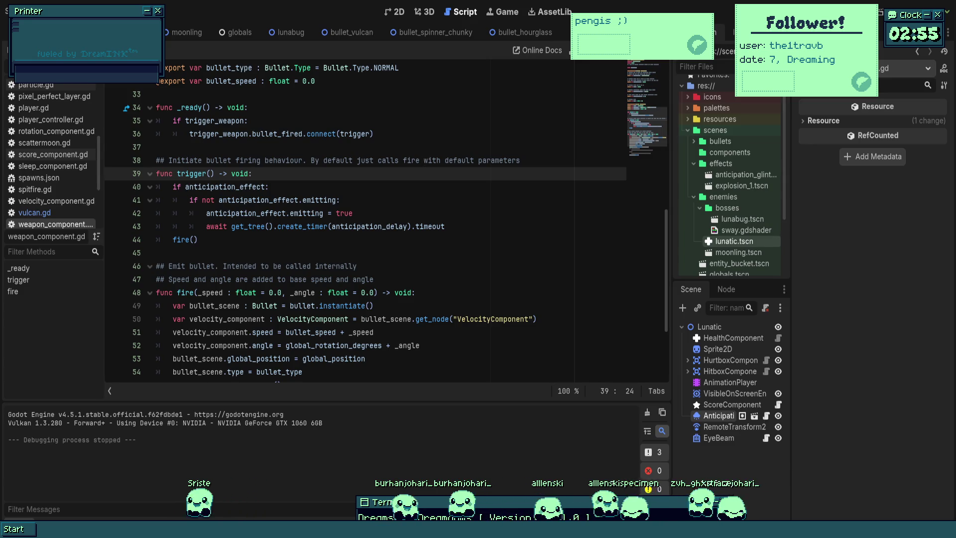
key(ctrl+F1)
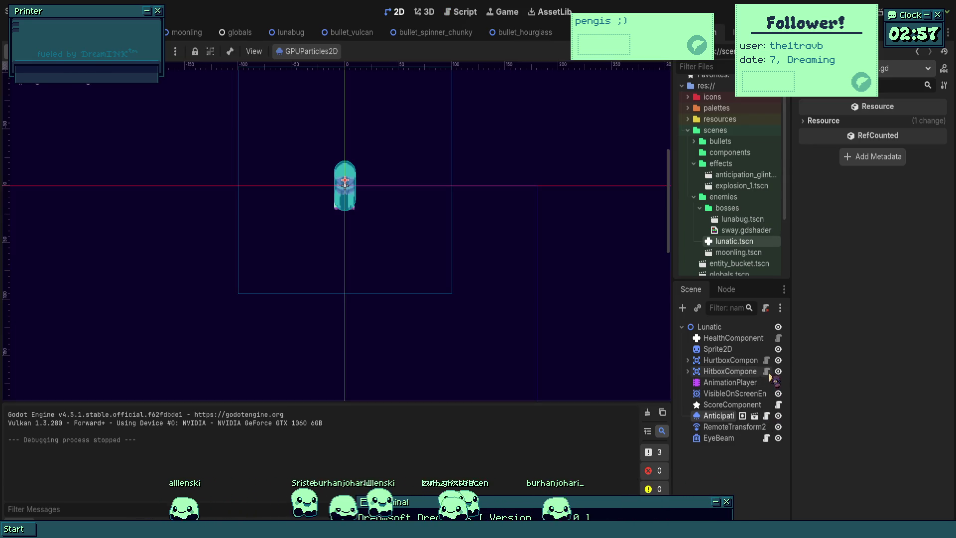
- In the World scene, set Lunabug's Process Mode to Inherit and save the scene
key(ctrl+Tab)
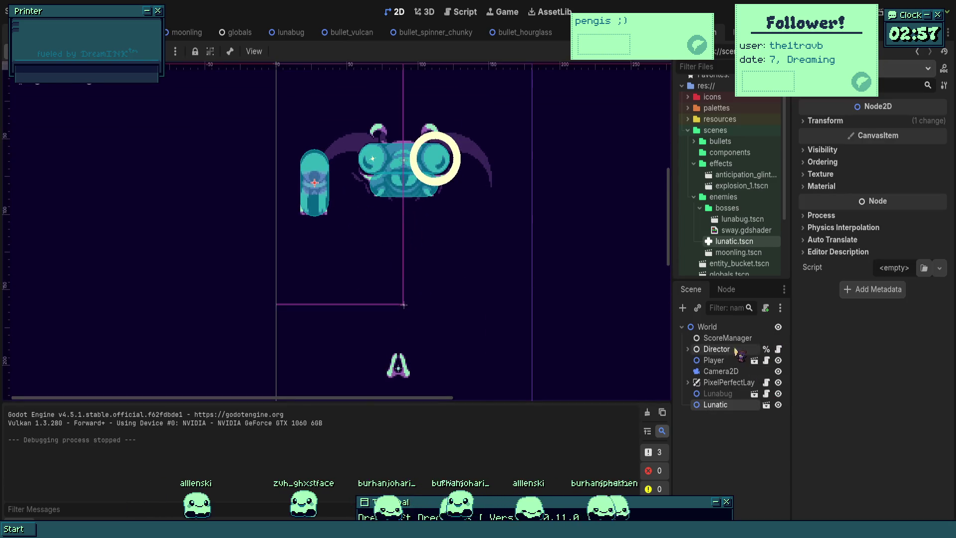
click(771, 395)
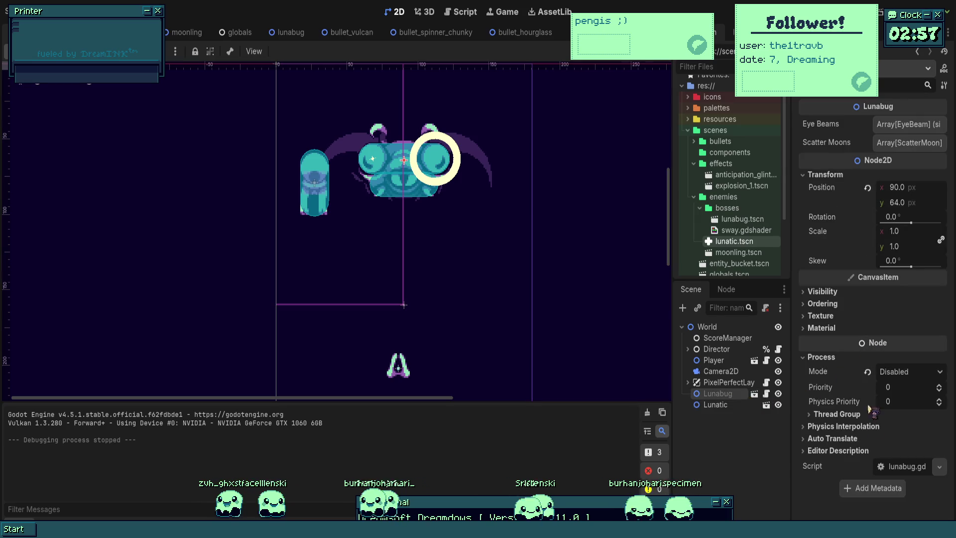
click(867, 371)
scroll(487, 331, down, 2)
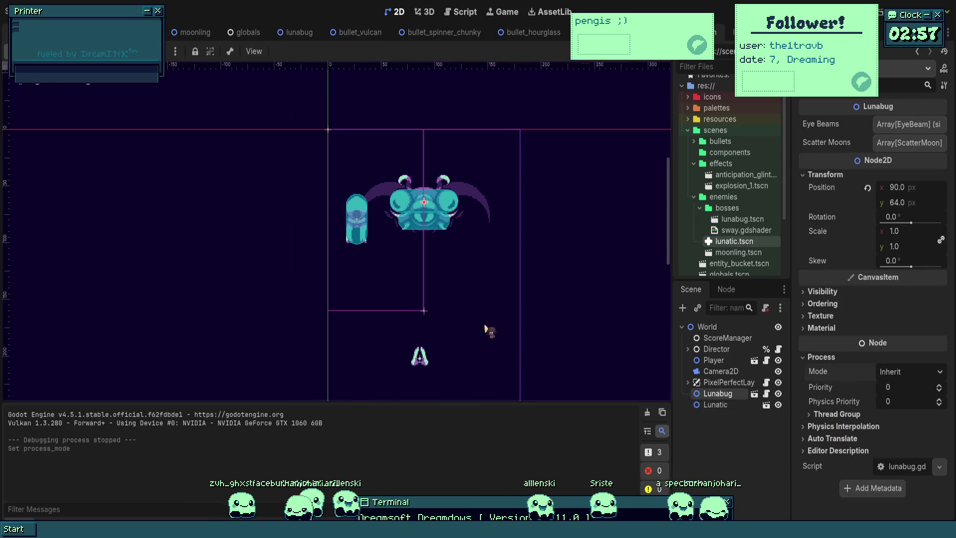
key(ctrl+s)
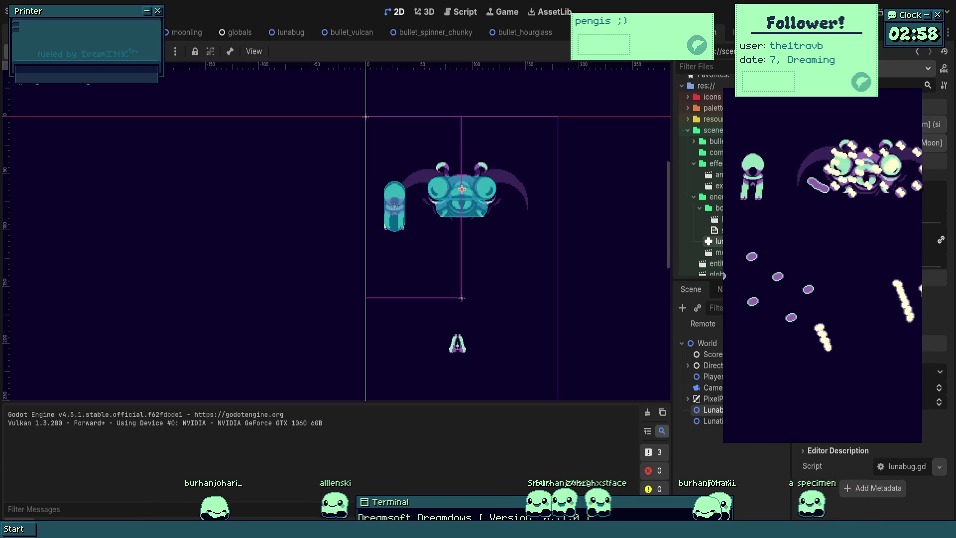
- Stop the game after watching the Lunatic and Lunabug beams fire
key(F8)
scroll(336, 232, down, 3)
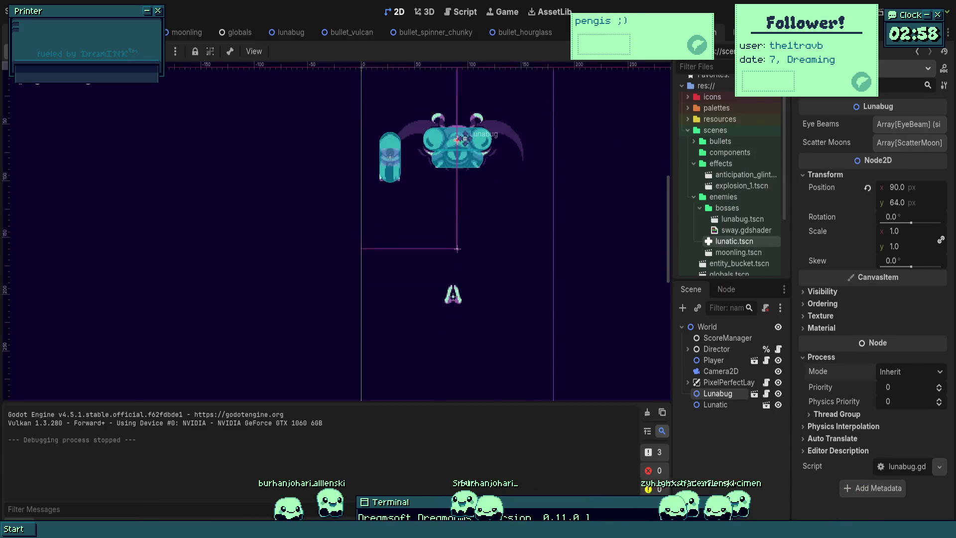
- In the Player scene, collapse the Vulcan and hurtbox children and drop particle.tscn onto Player
click(421, 32)
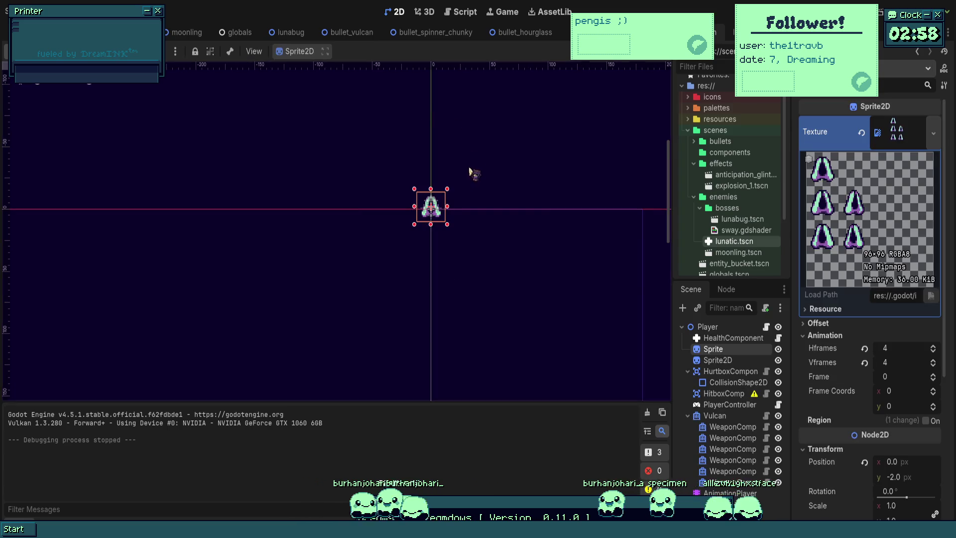
scroll(453, 194, up, 5)
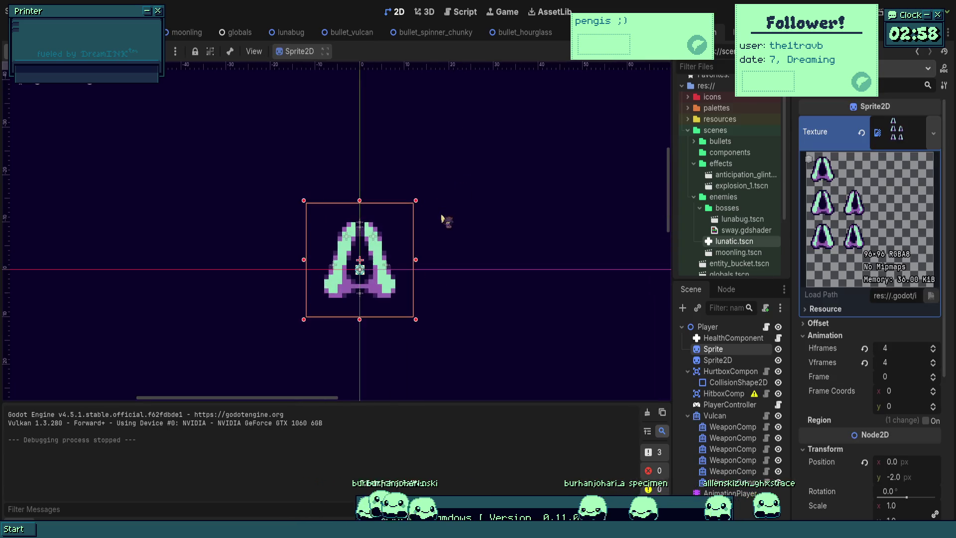
click(688, 416)
click(728, 405)
click(688, 371)
click(709, 327)
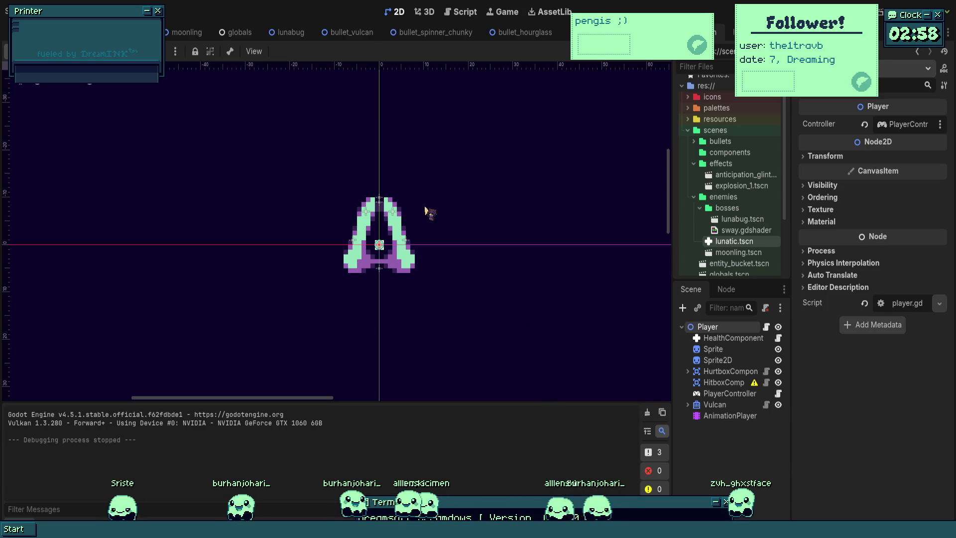
drag(425, 212, 427, 214)
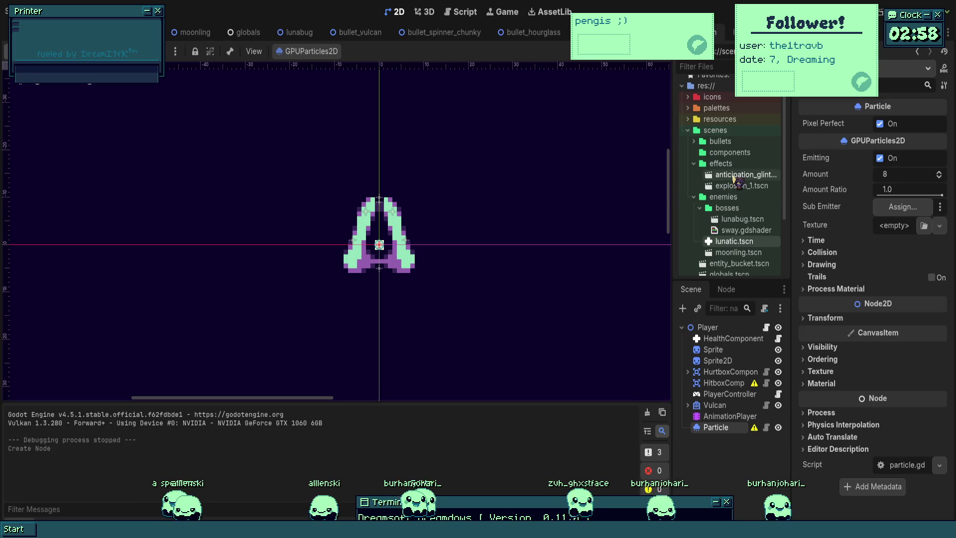
- Open the anticipation glint and explosion_1 effect scenes and test-run them
double_click(731, 177)
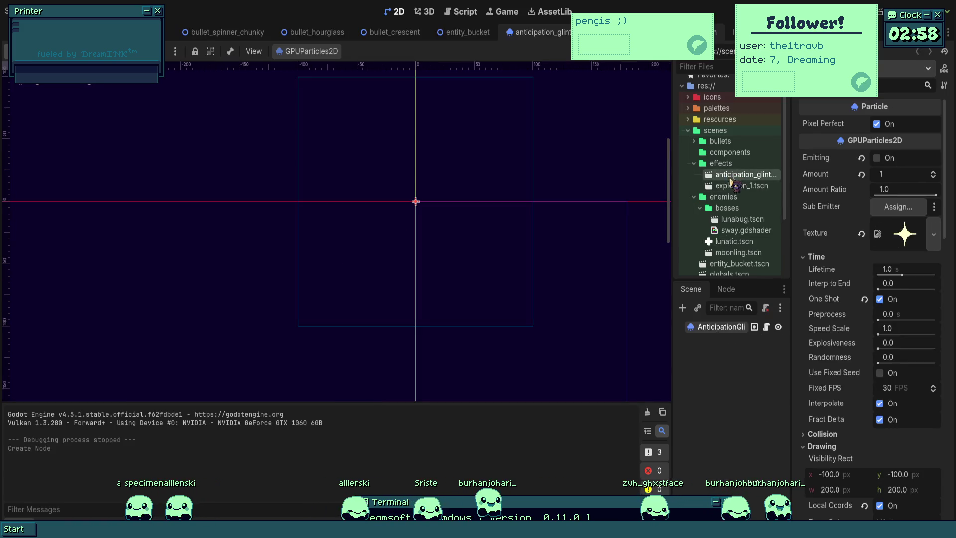
double_click(733, 185)
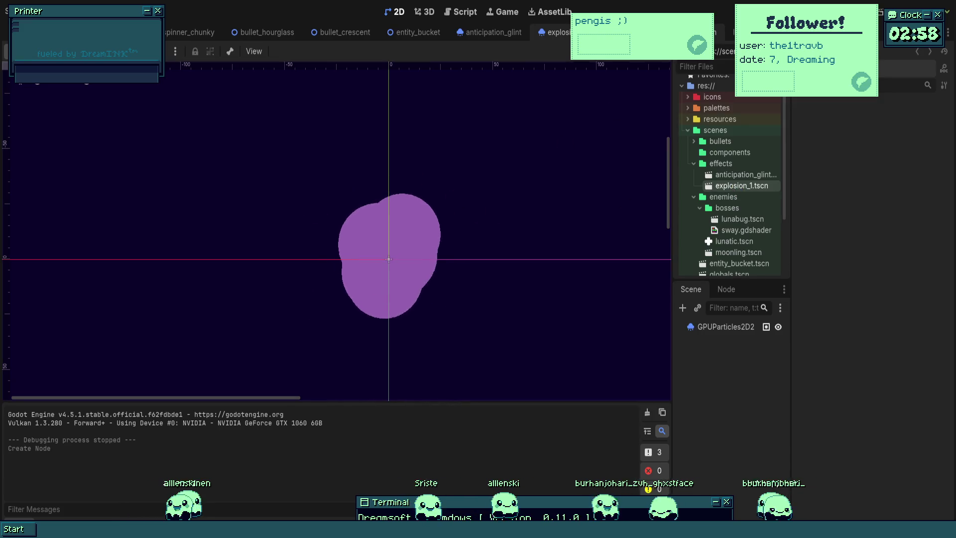
key(F6)
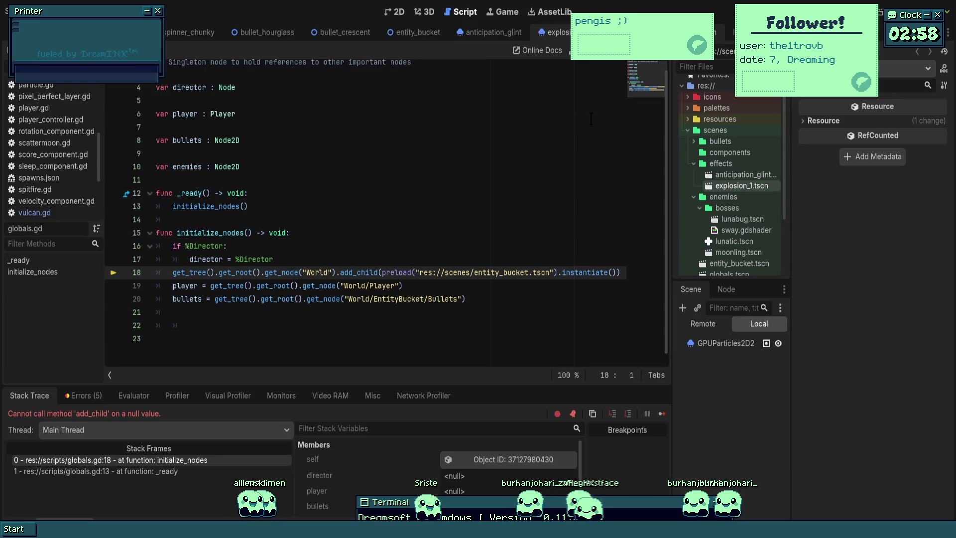
key(F8)
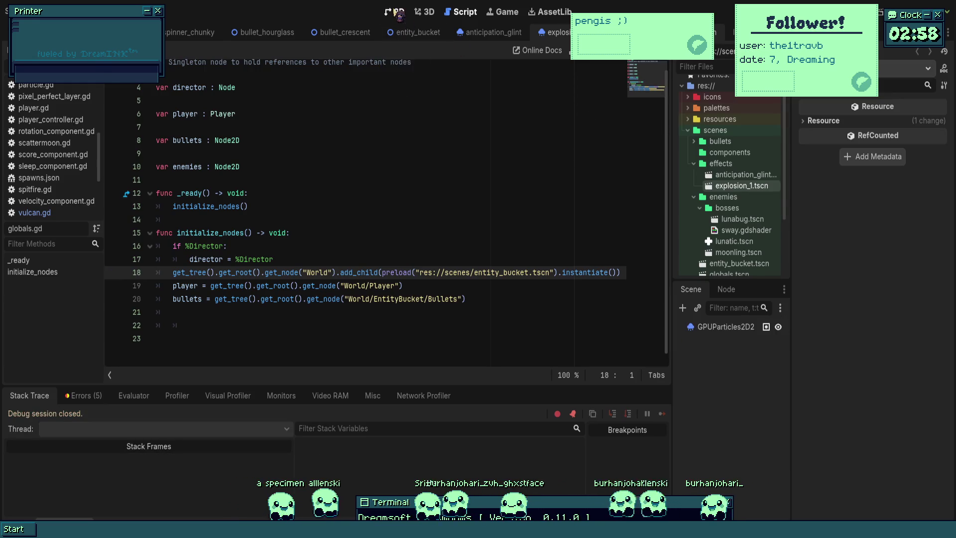
click(394, 12)
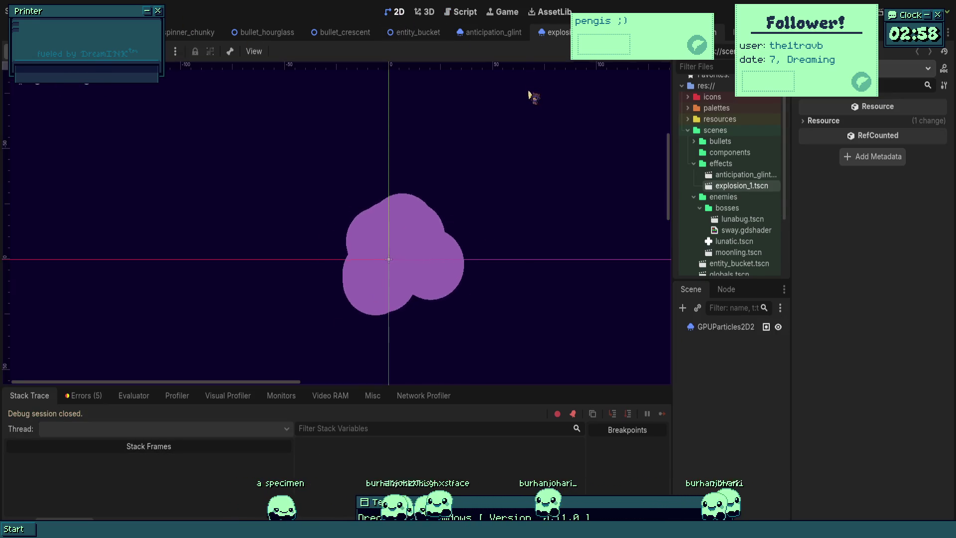
- Replace Player's old Particle node with explosion_1.tscn and run the game
key(ctrl+Tab)
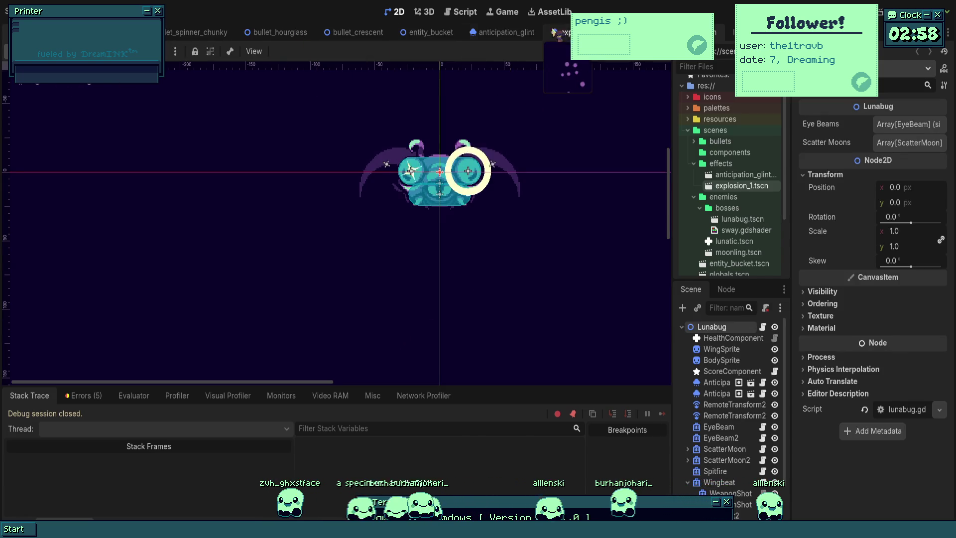
scroll(468, 37, up, 4)
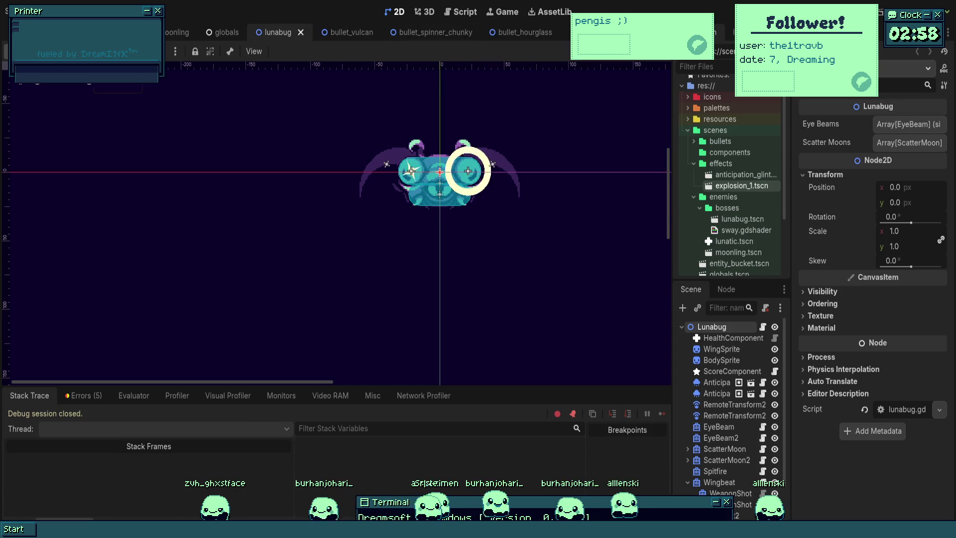
scroll(311, 30, up, 3)
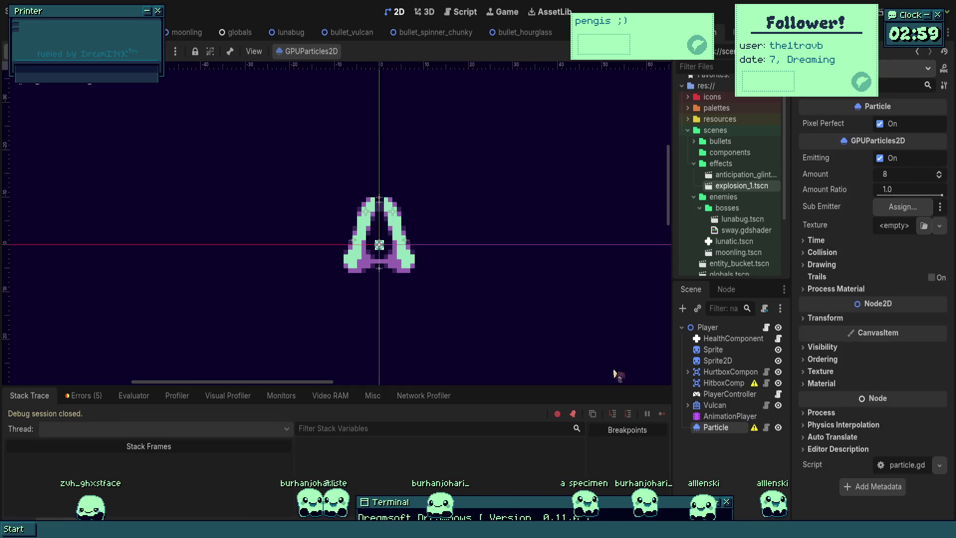
key(Delete)
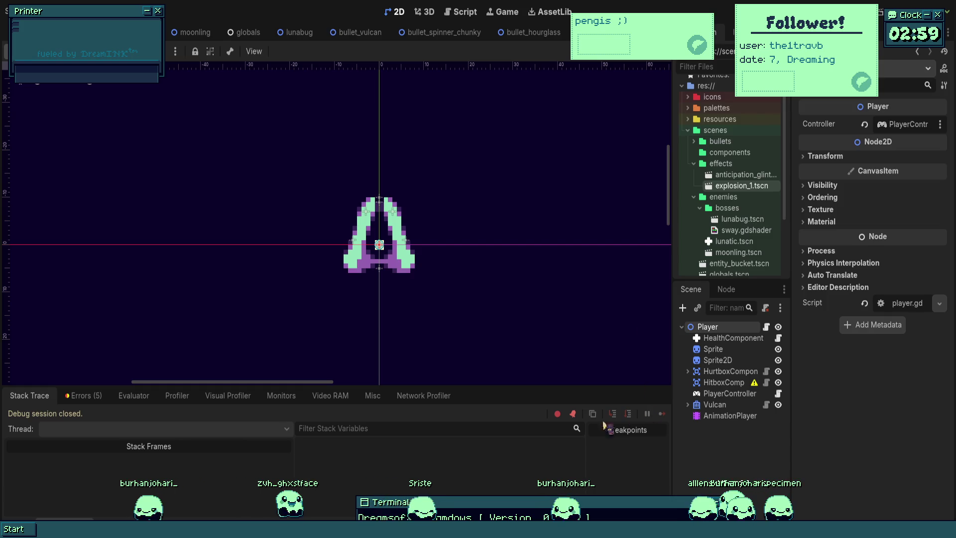
drag(742, 186, 717, 328)
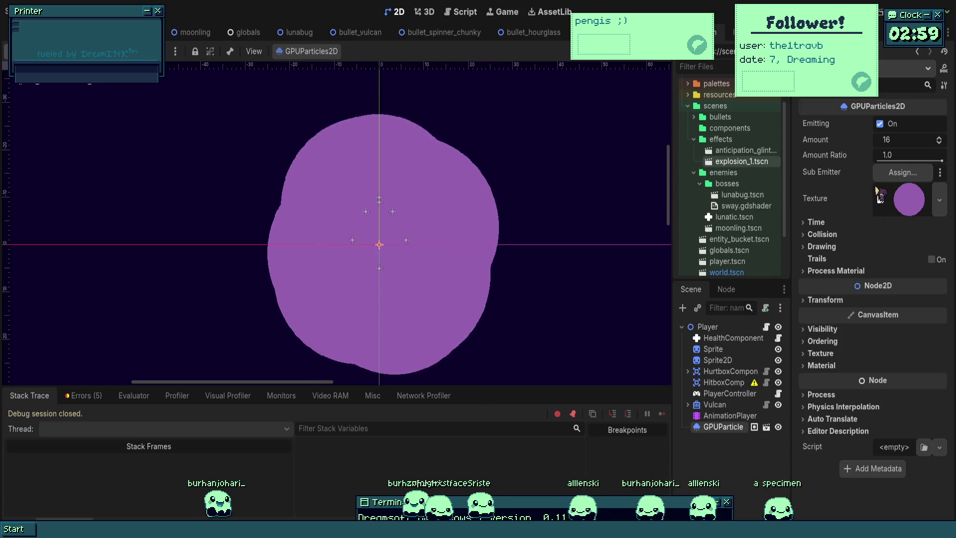
click(823, 225)
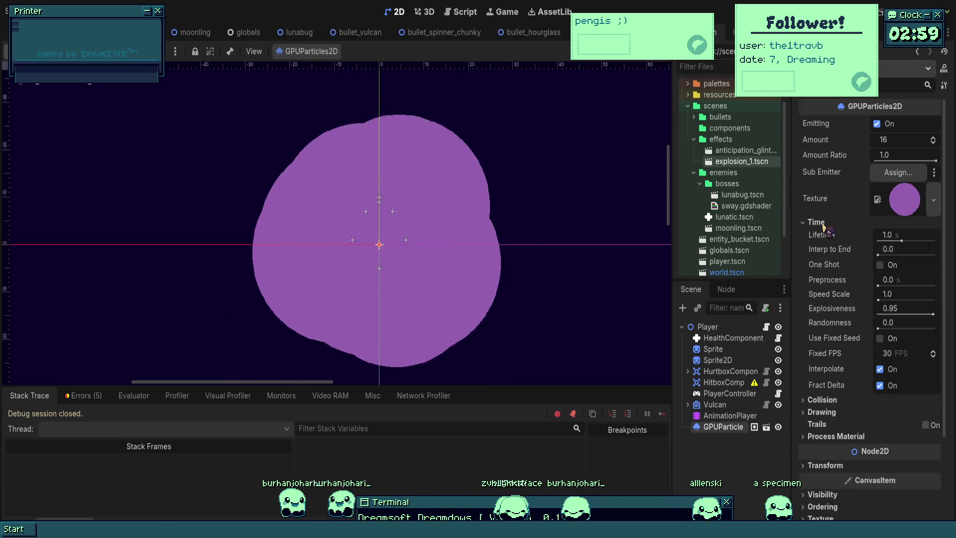
click(824, 226)
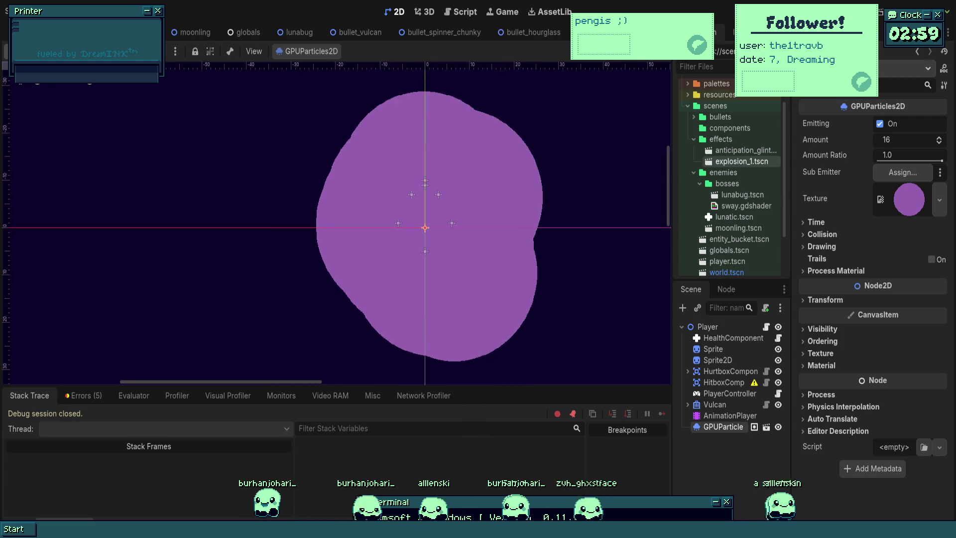
key(F5)
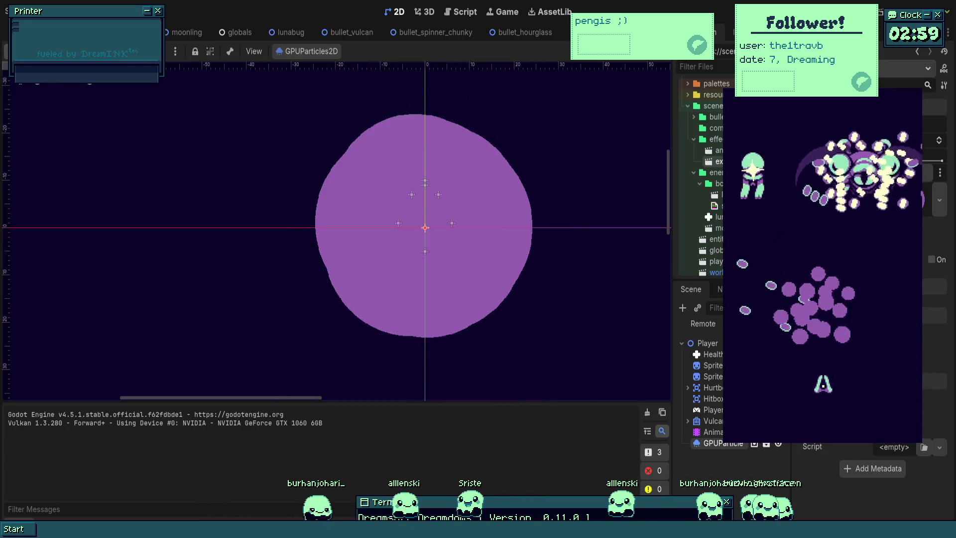
- Stop the game and select the GPUParticles2D explosion node in the Player scene
key(F8)
scroll(385, 243, right, 1)
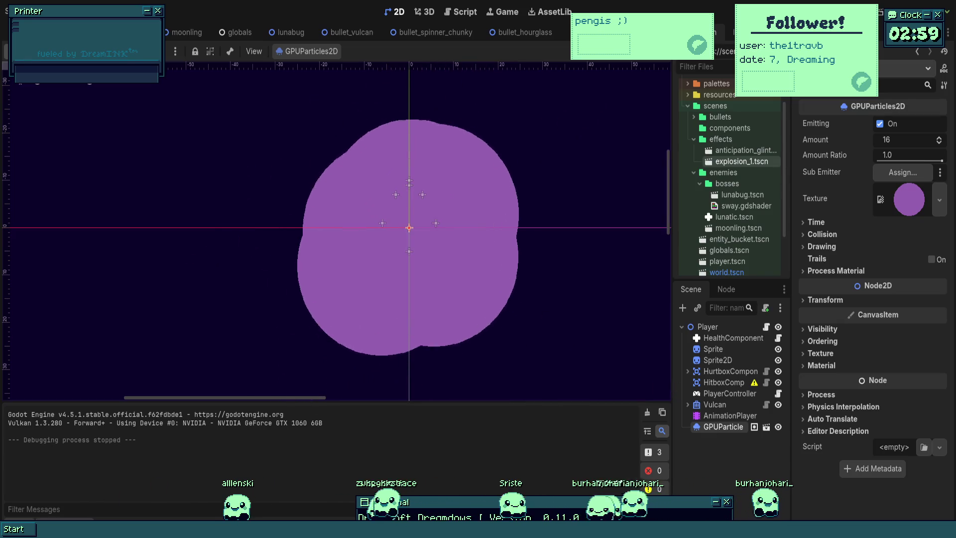
click(726, 426)
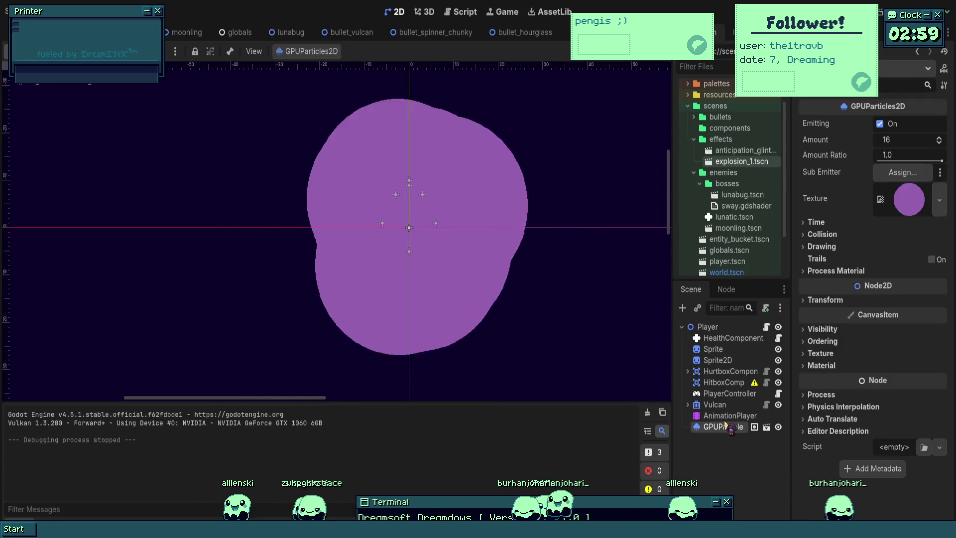
- Duplicate the GPUParticles2D explosion node and inspect the copy's Ordering, Visibility and Transform sections
key(ctrl+d)
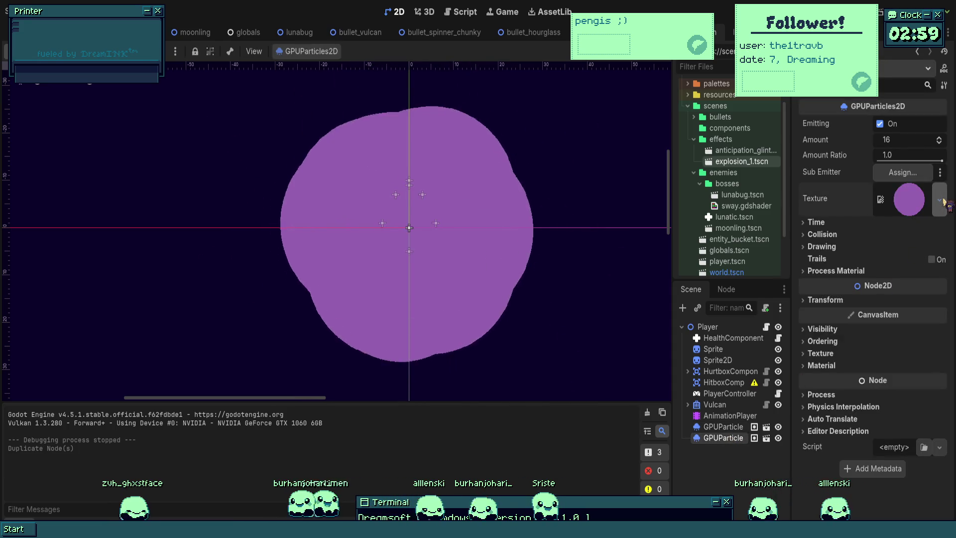
click(827, 341)
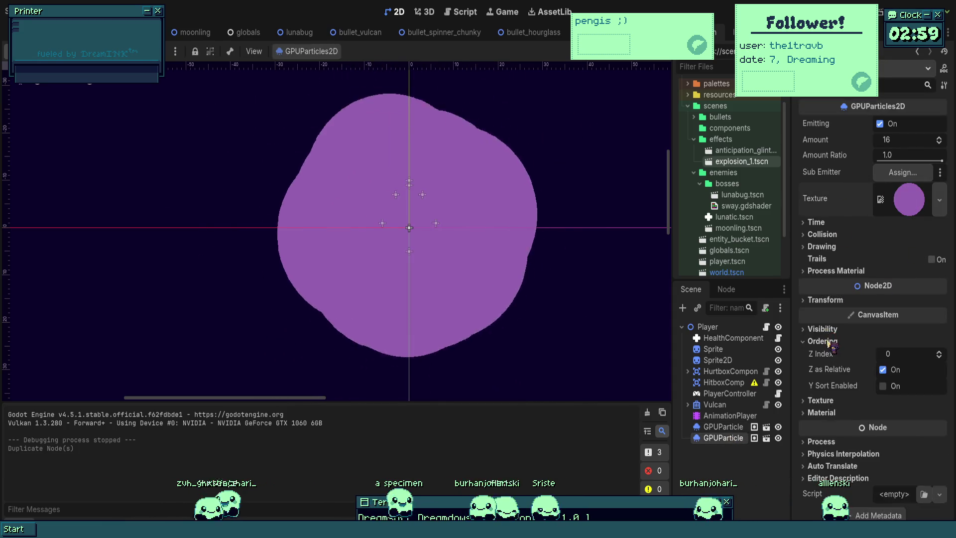
click(827, 342)
click(823, 330)
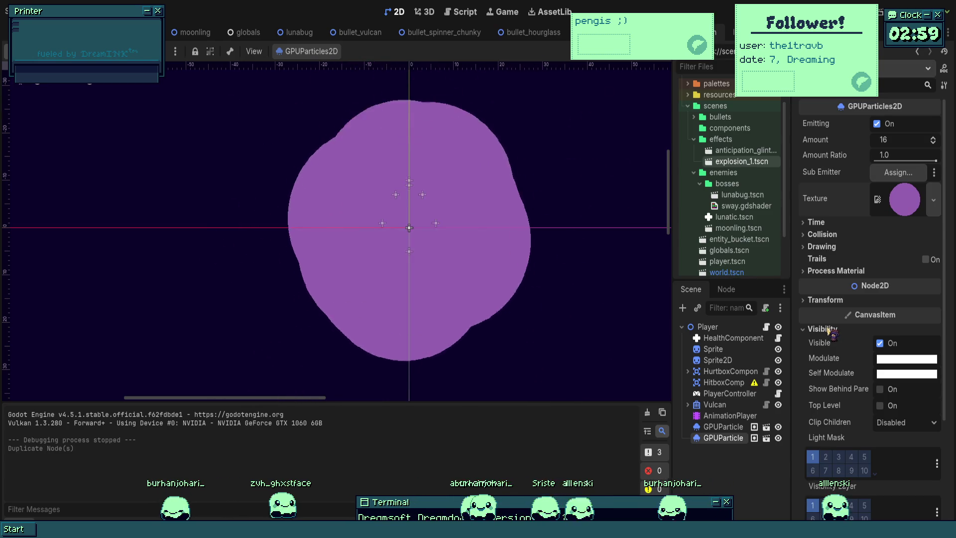
click(831, 329)
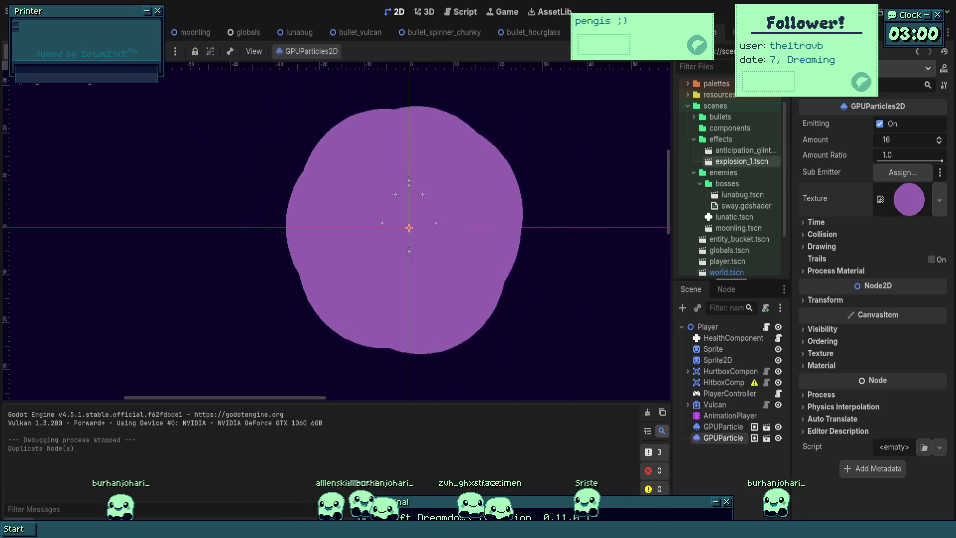
click(888, 329)
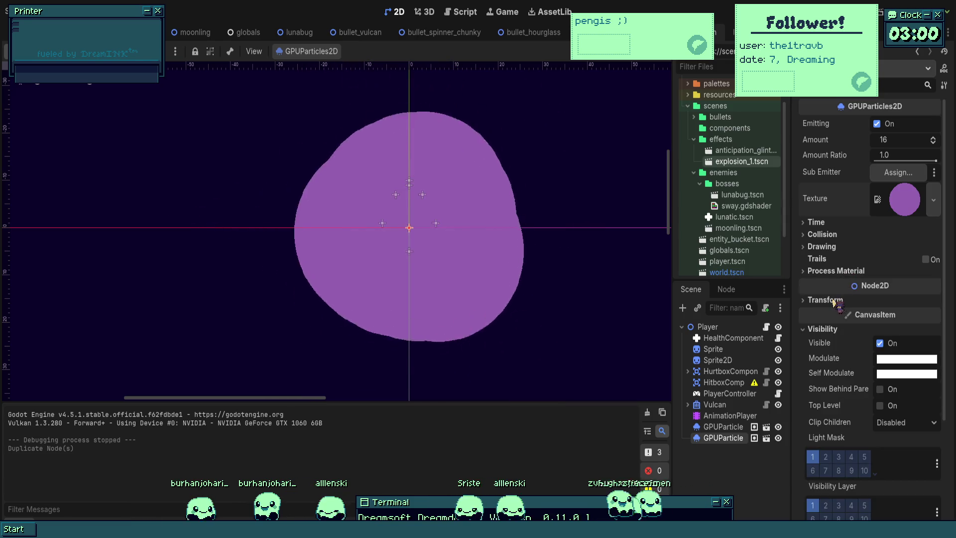
click(830, 300)
click(827, 300)
click(824, 329)
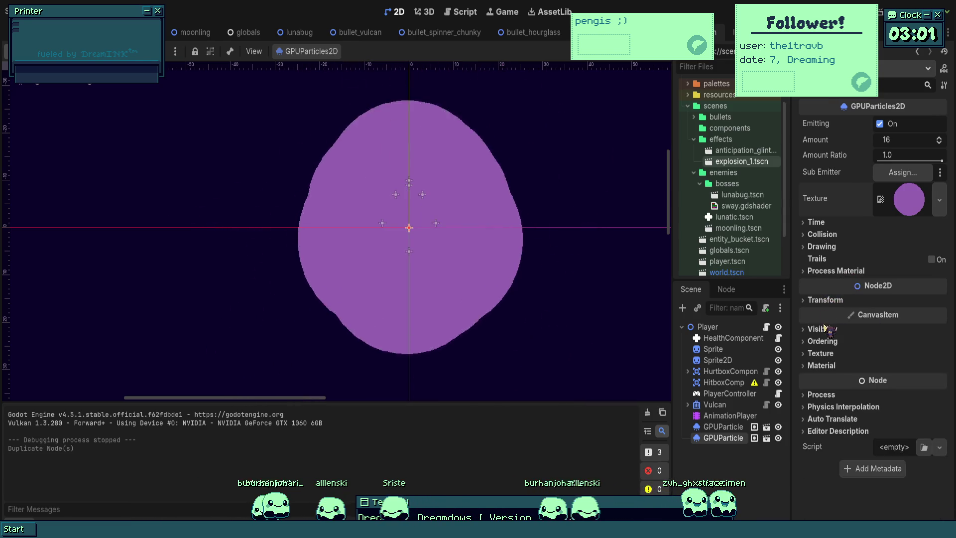
- Assign the mat_bullet material to the copy's CanvasItem Material slot
click(836, 354)
click(829, 397)
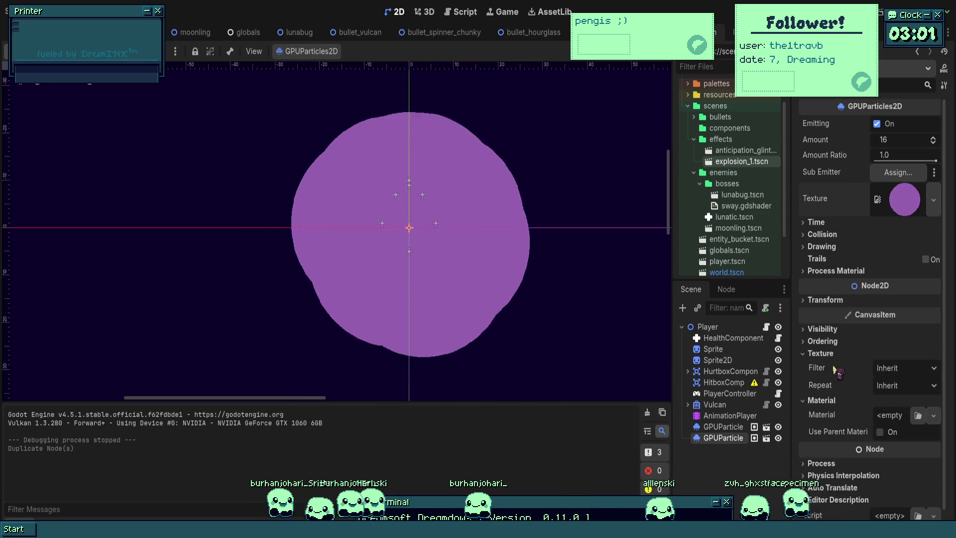
click(847, 353)
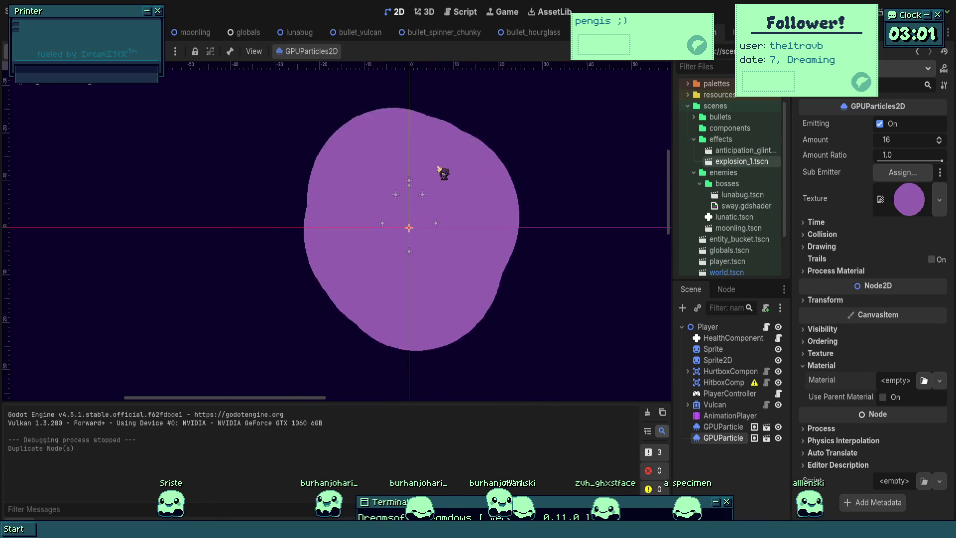
drag(443, 173, 438, 169)
scroll(474, 265, down, 2)
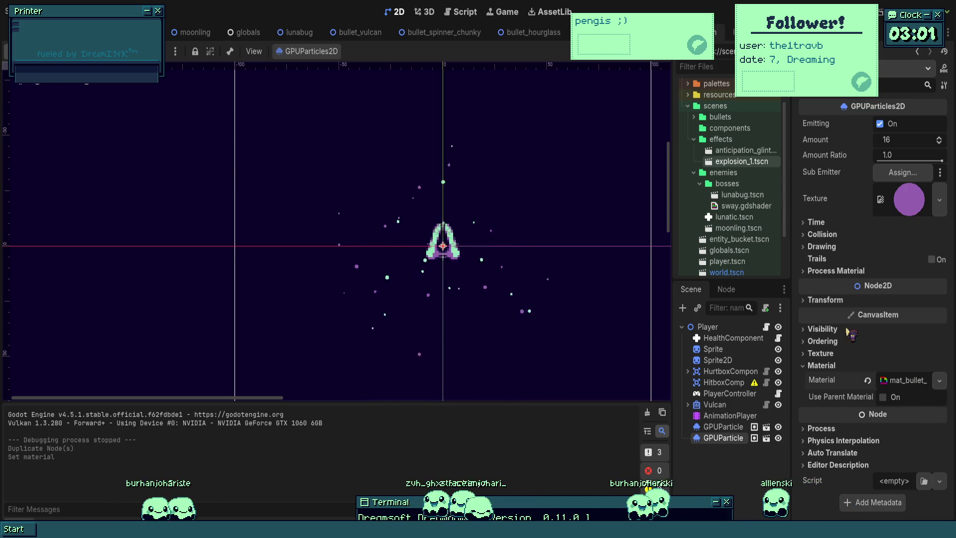
- Run the game to test the recoloured particles, toggling the mat_bullet material off and back on
key(F5)
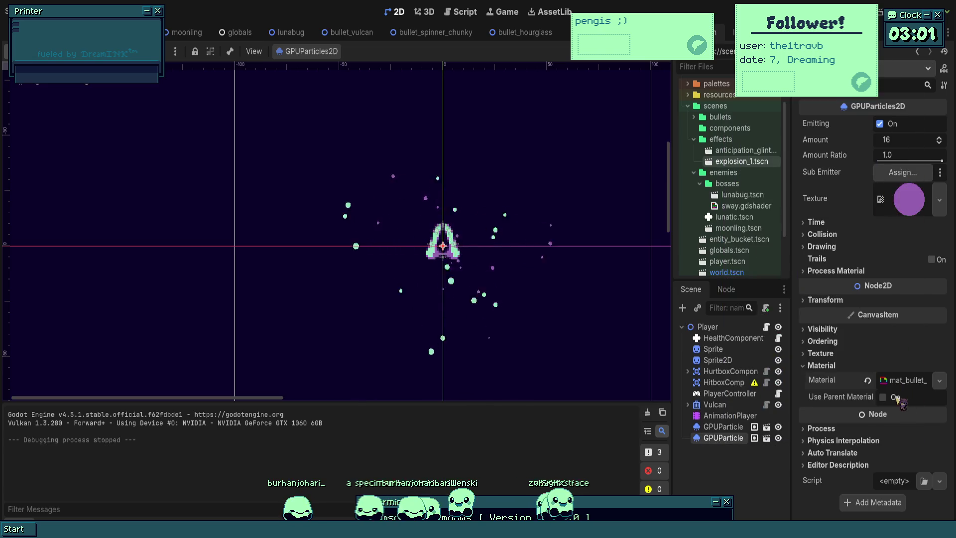
scroll(903, 382, down, 2)
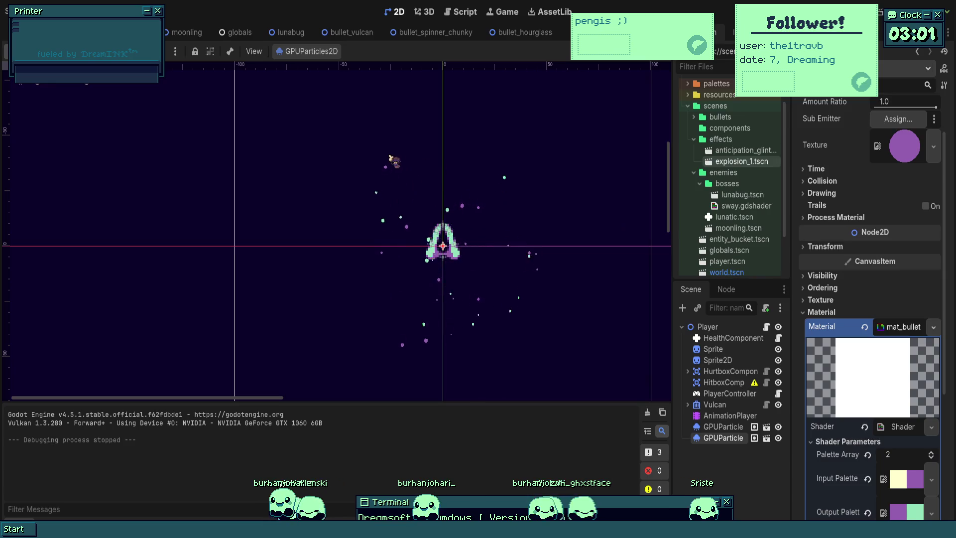
key(ctrl+z)
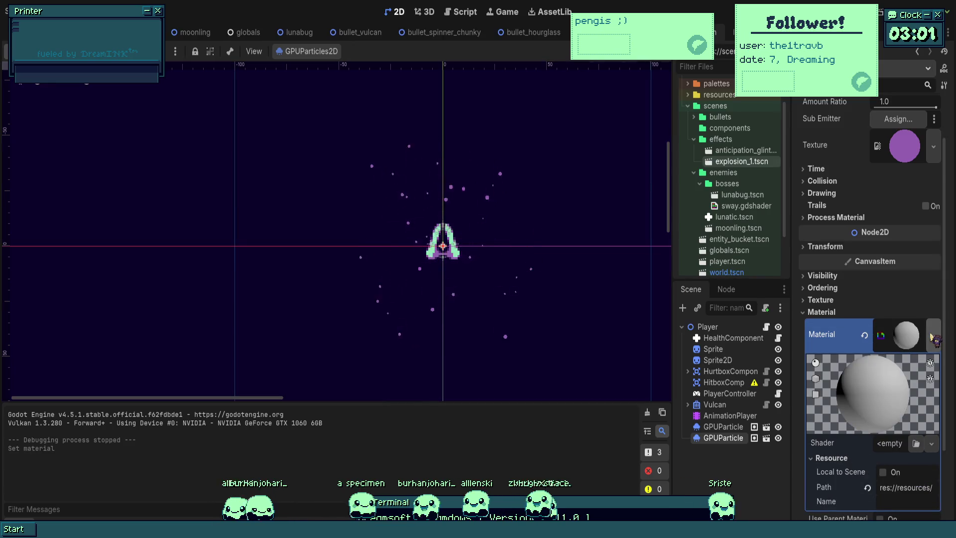
key(ctrl+shift+z)
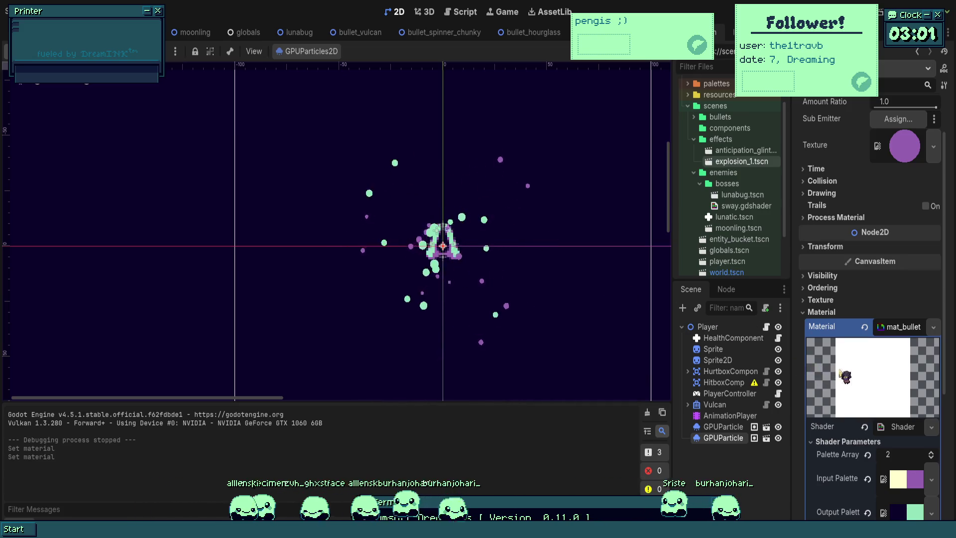
scroll(845, 376, down, 1)
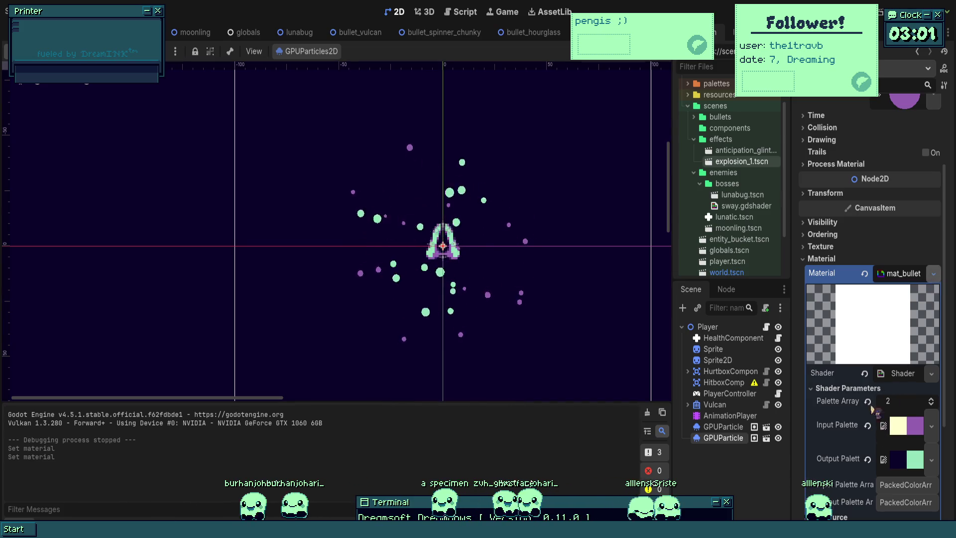
- Clear the copy's Material and select both GPUParticles2D nodes in the Scene tree
click(866, 275)
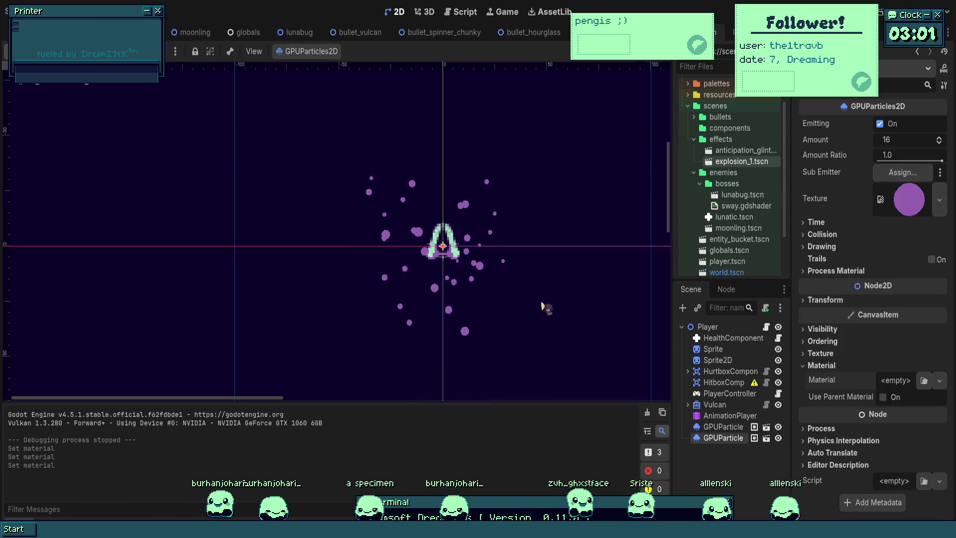
click(724, 427)
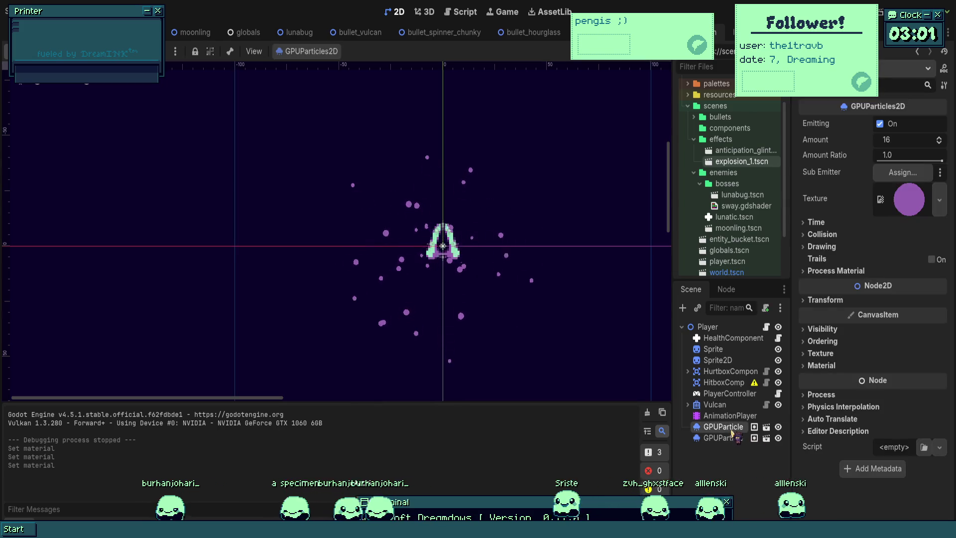
shift+click(726, 438)
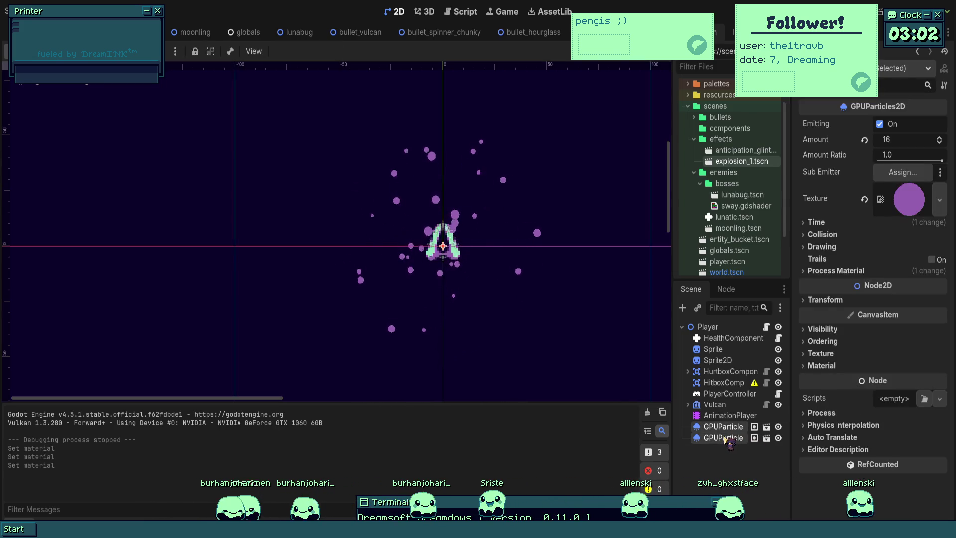
- Delete both particle emitters from the player, save the scene, and switch to world.tscn
key(Delete)
key(ctrl+s)
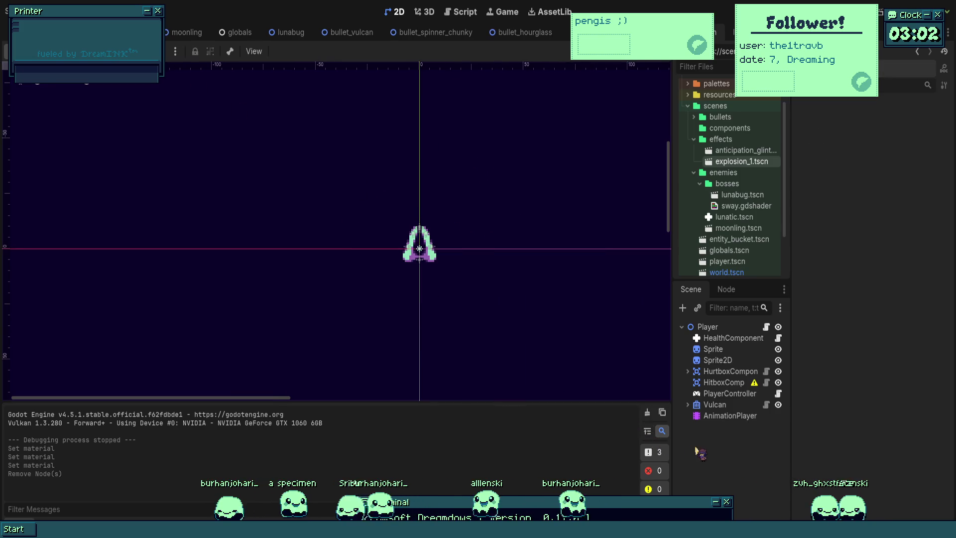
key(ctrl+Tab)
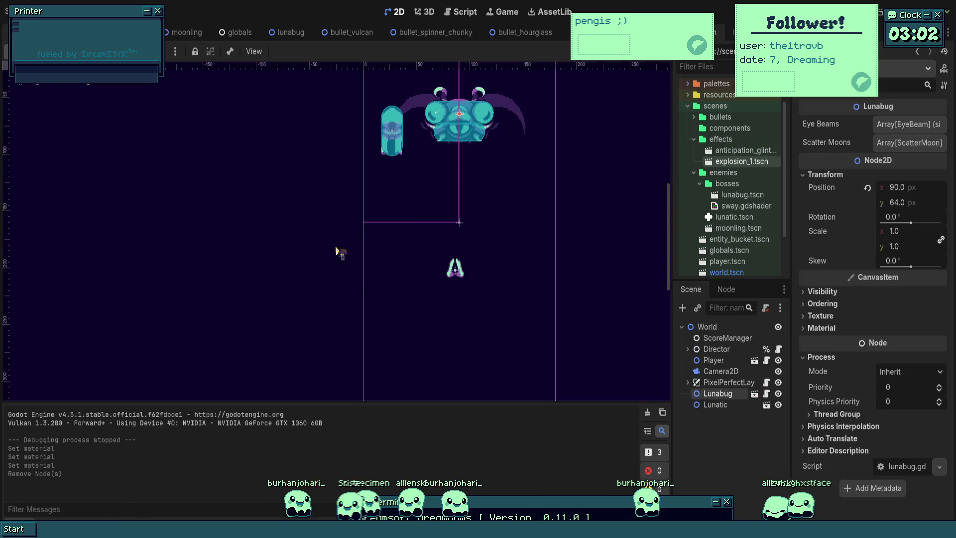
- Look over lunabug.gd, then select Lunatic in the world and open its scene
click(766, 394)
click(373, 228)
click(365, 245)
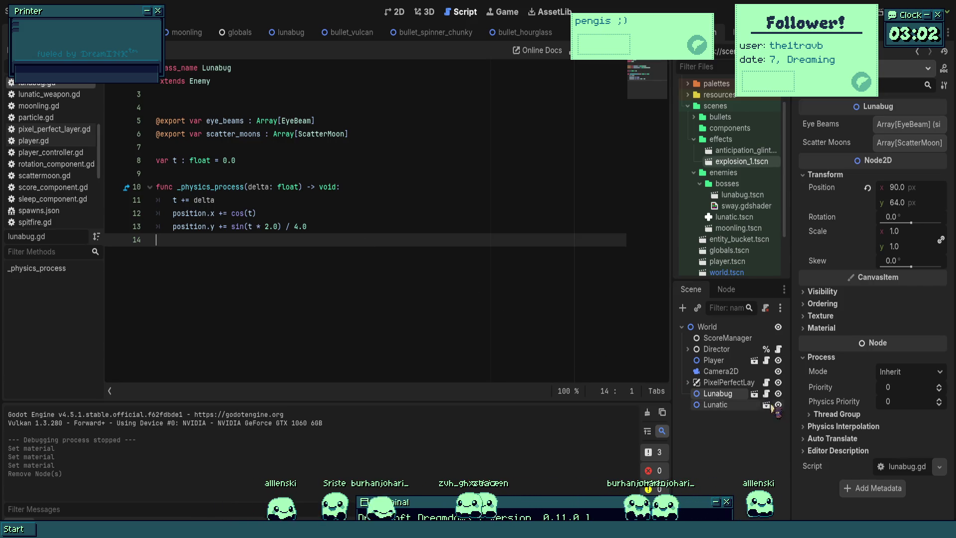
click(730, 406)
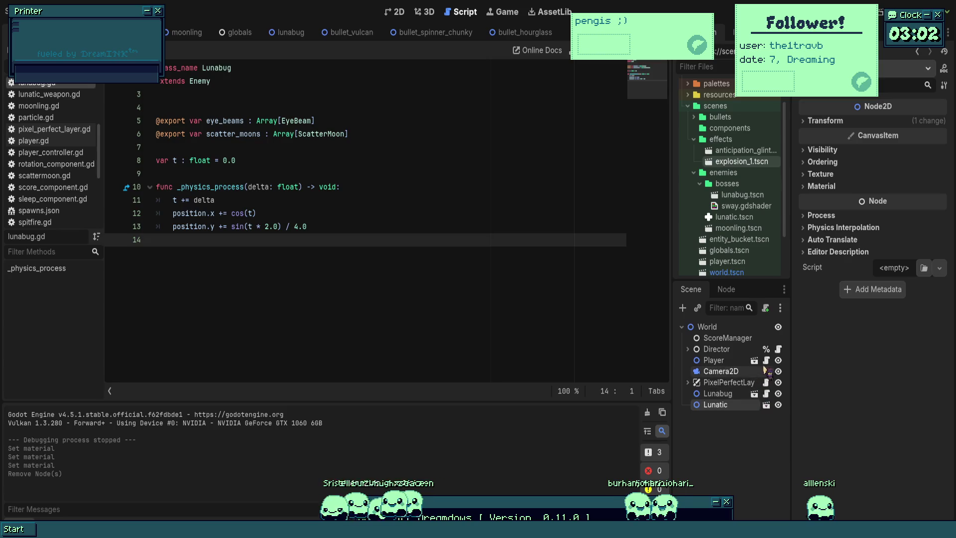
click(400, 11)
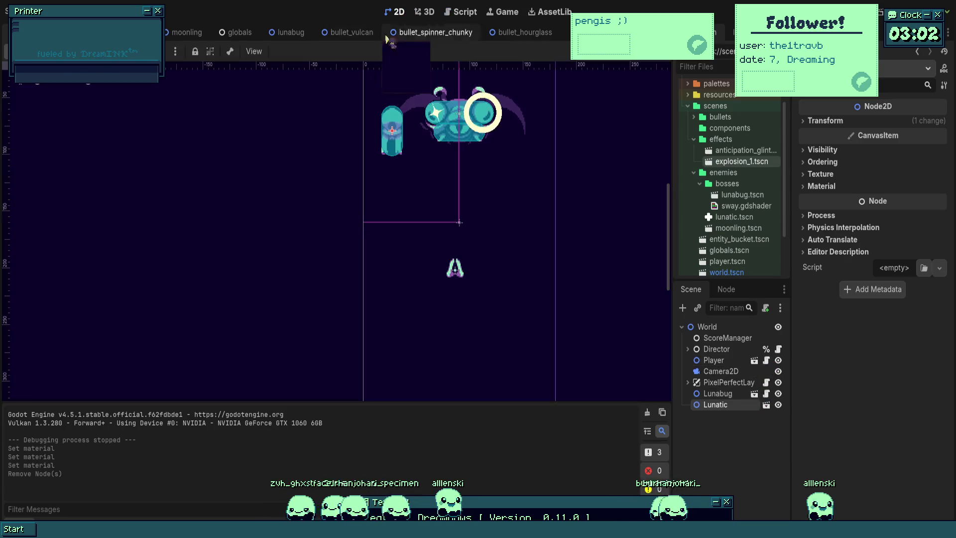
click(765, 406)
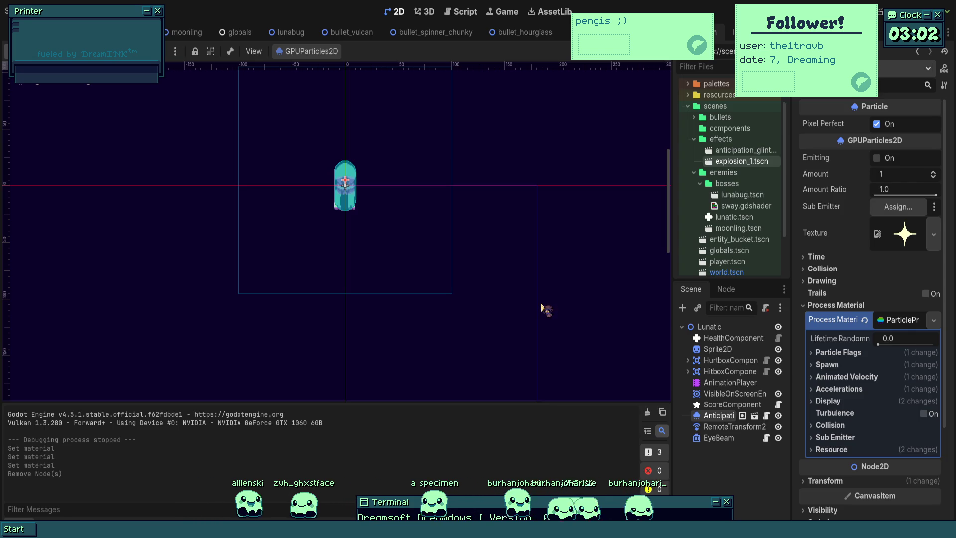
- Open the EyeBeam node's eyebeam.gd script in the Script editor
click(766, 438)
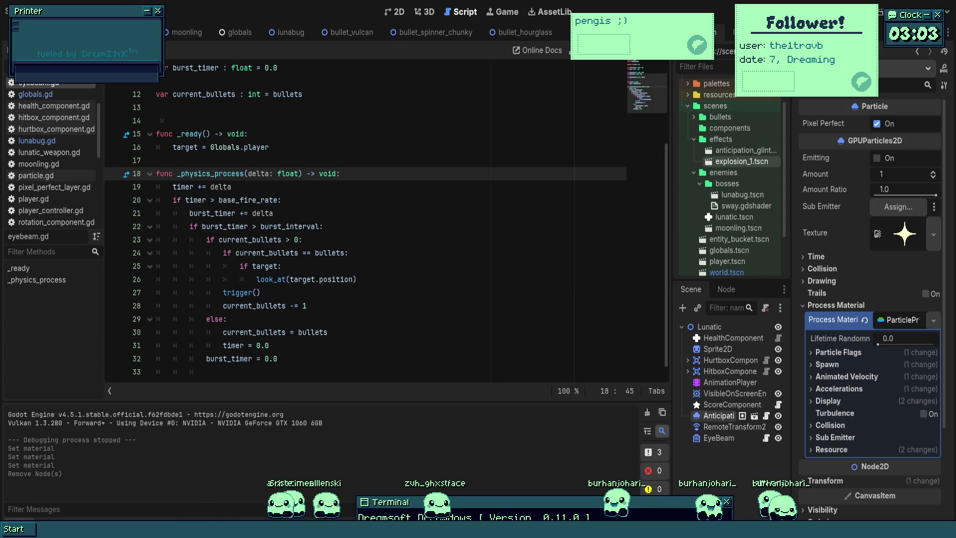
- Read eyebeam.gd's target check and look_at lines, then jump to weapon_component.gd's trigger()
click(333, 280)
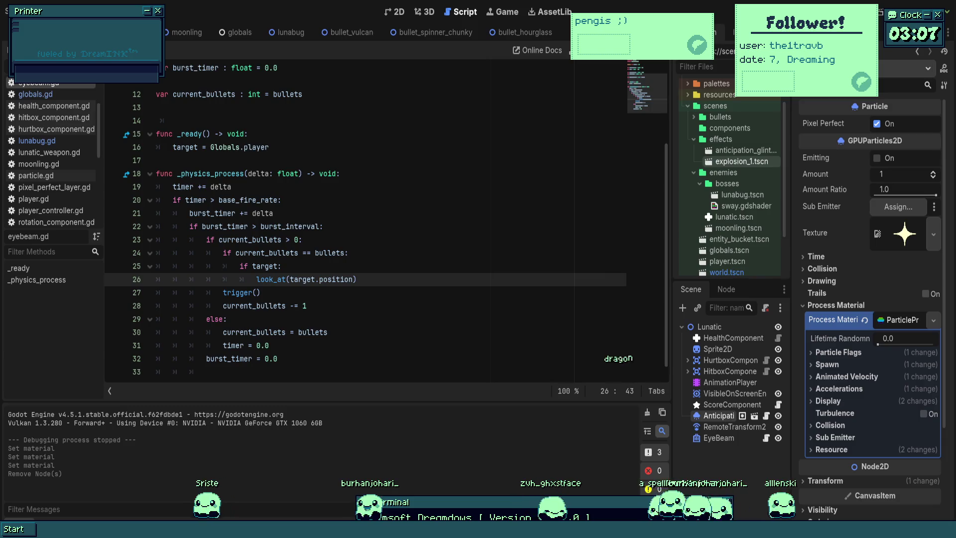
click(518, 269)
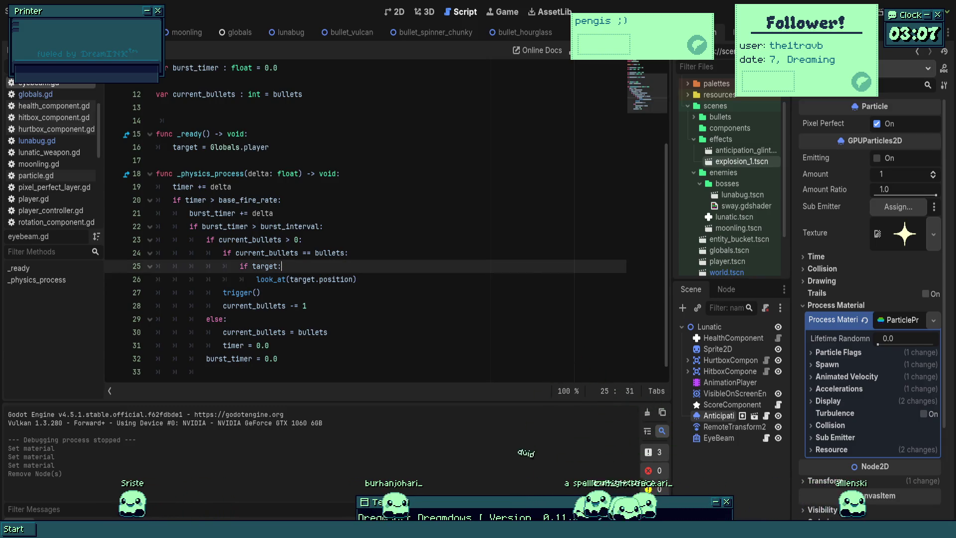
click(501, 279)
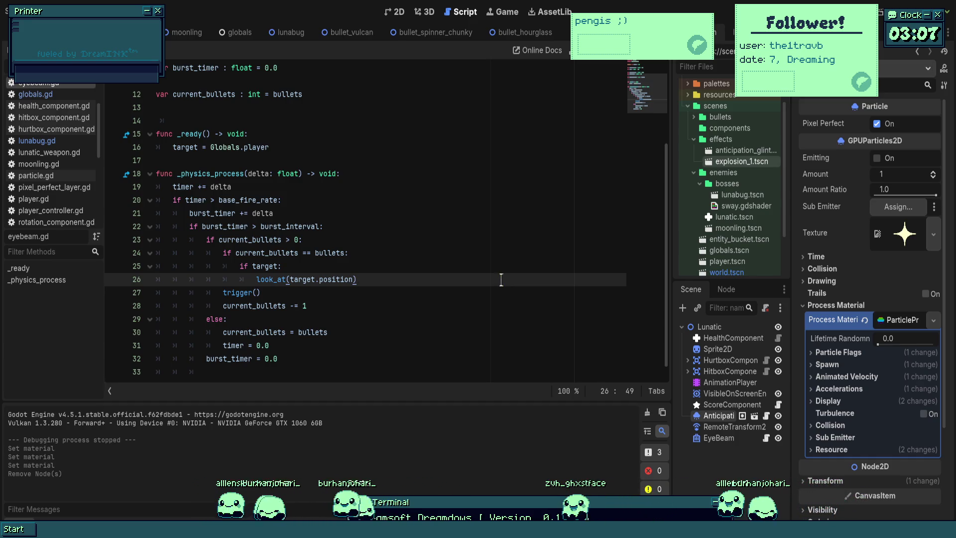
key(alt+Left)
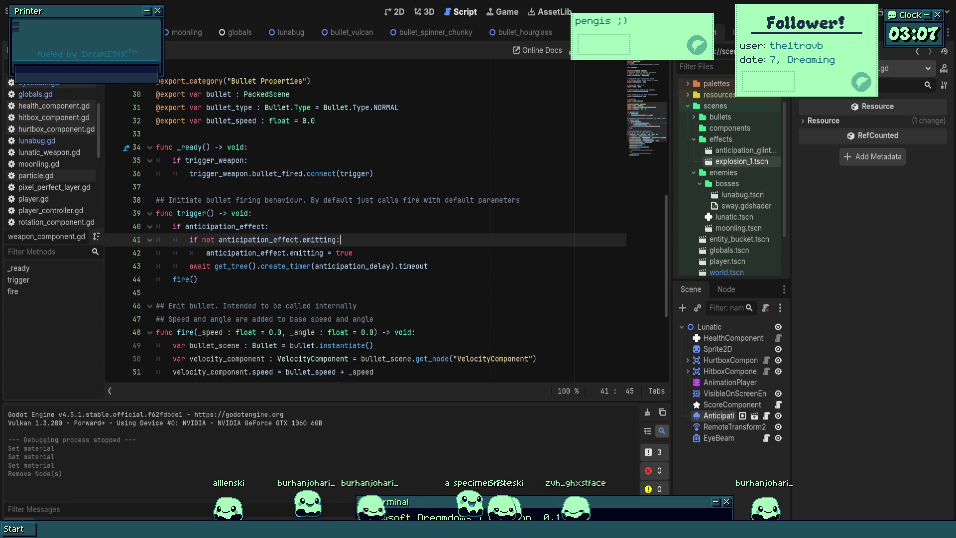
- Review trigger() and the bullet_fired signal connection in weapon_component.gd, then view bullet_spinner_chunky
text(wwwwwwwwwwwwww)
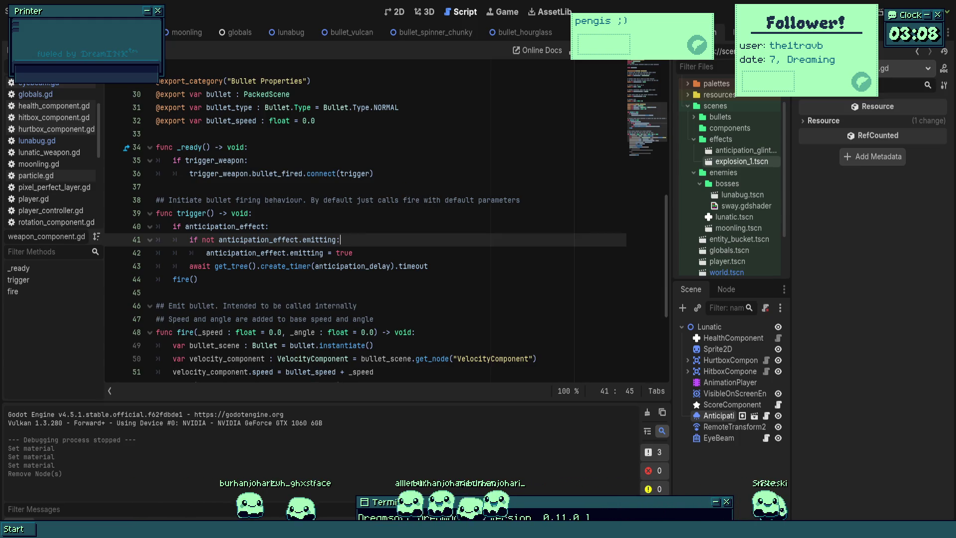
key(Up)
key(Up)
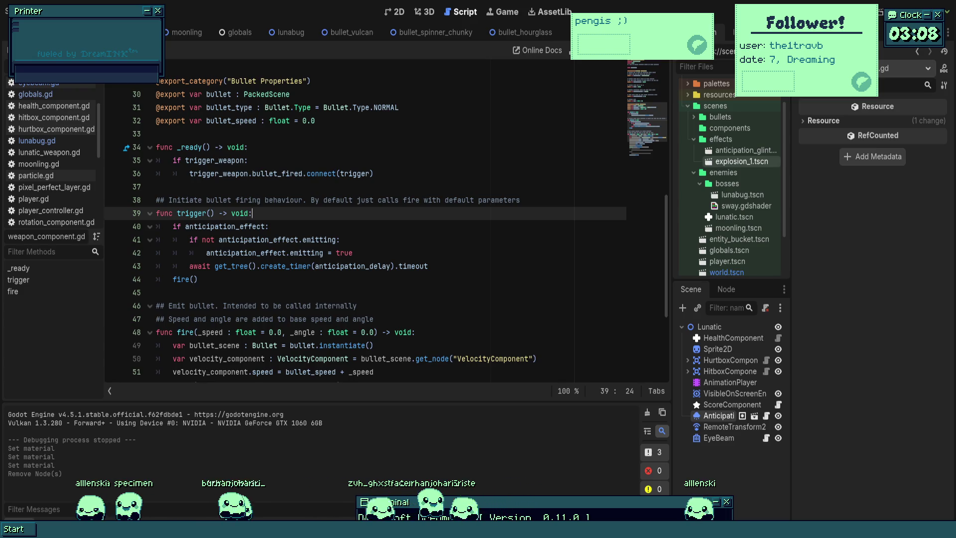
click(355, 173)
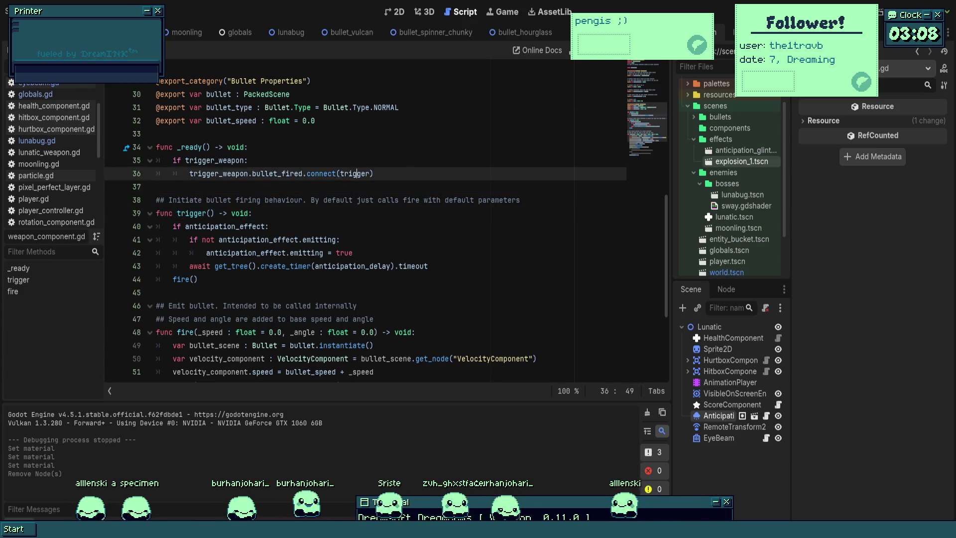
key(shift+Up)
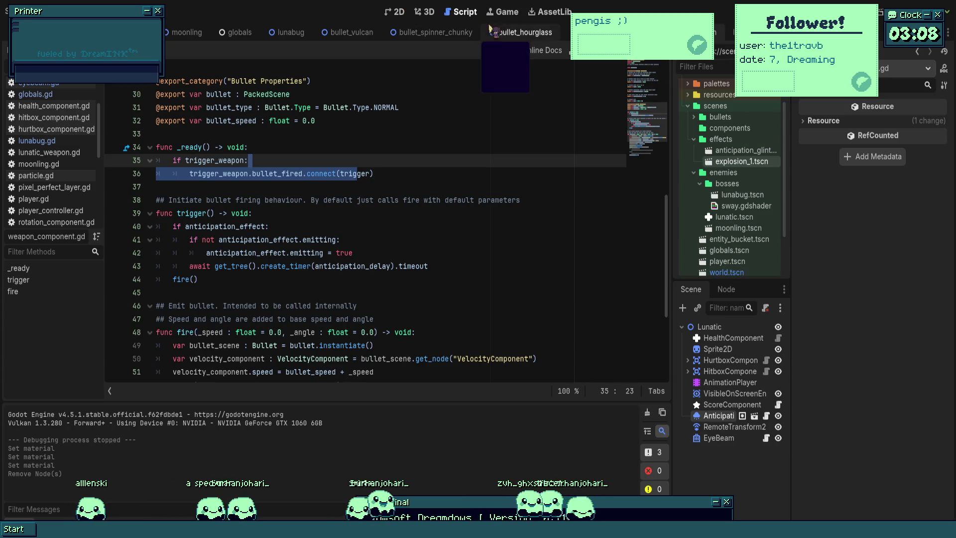
click(468, 31)
- In the lunabug scene, read scattermoon.gd and inspect Lunabug's EyeBeam weapon properties
scroll(406, 149, up, 10)
scroll(391, 175, up, 3)
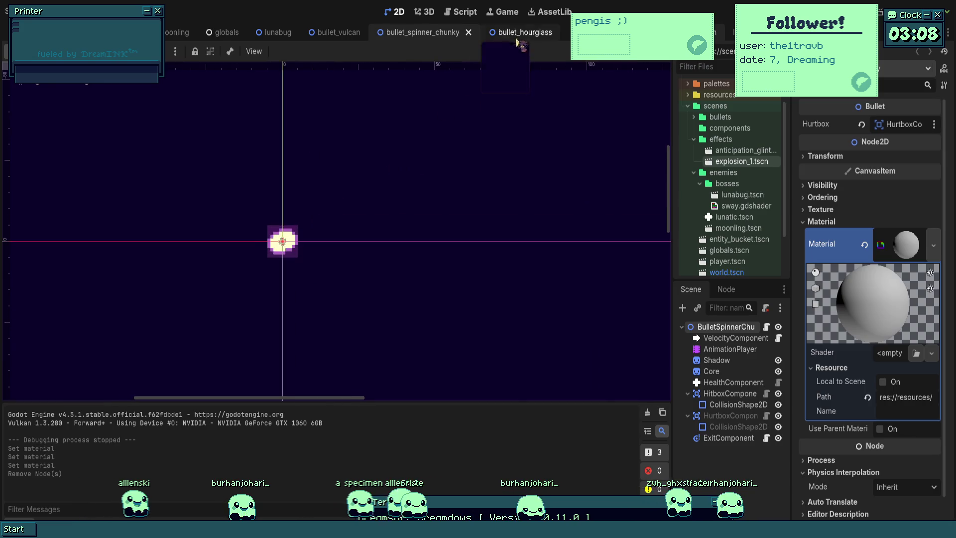
click(340, 31)
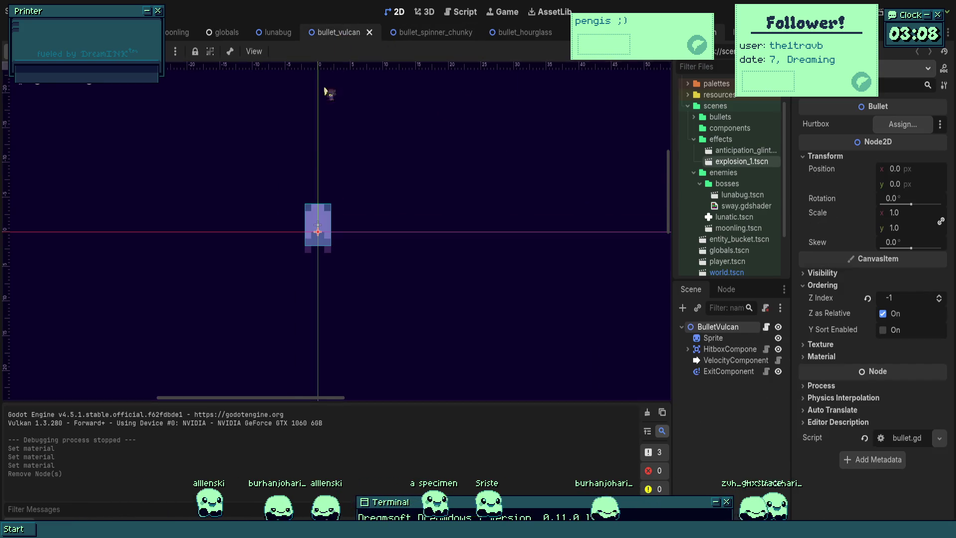
click(275, 32)
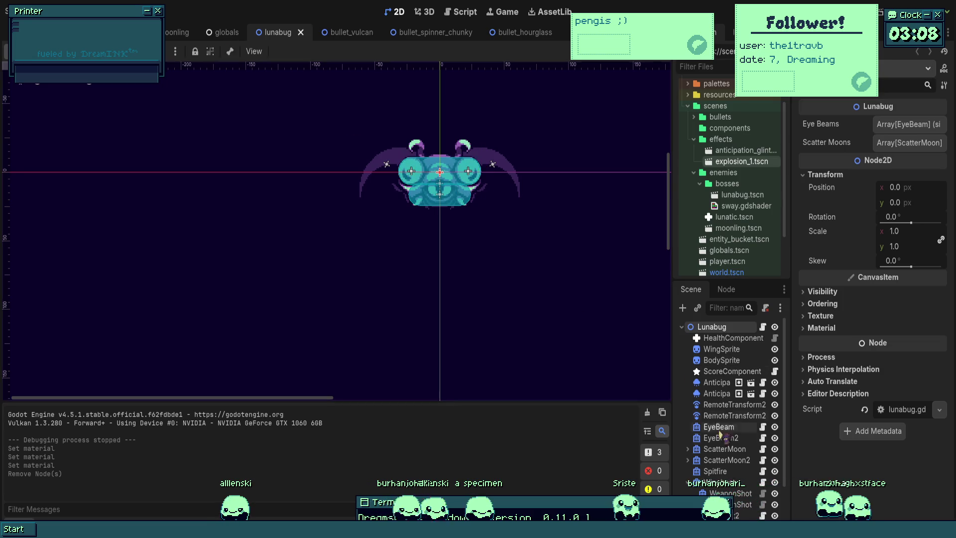
click(763, 449)
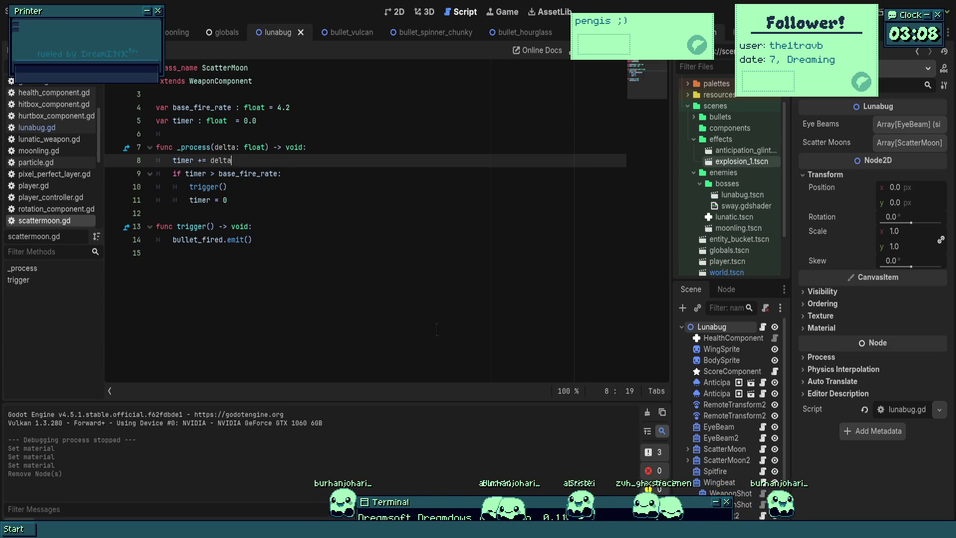
click(722, 429)
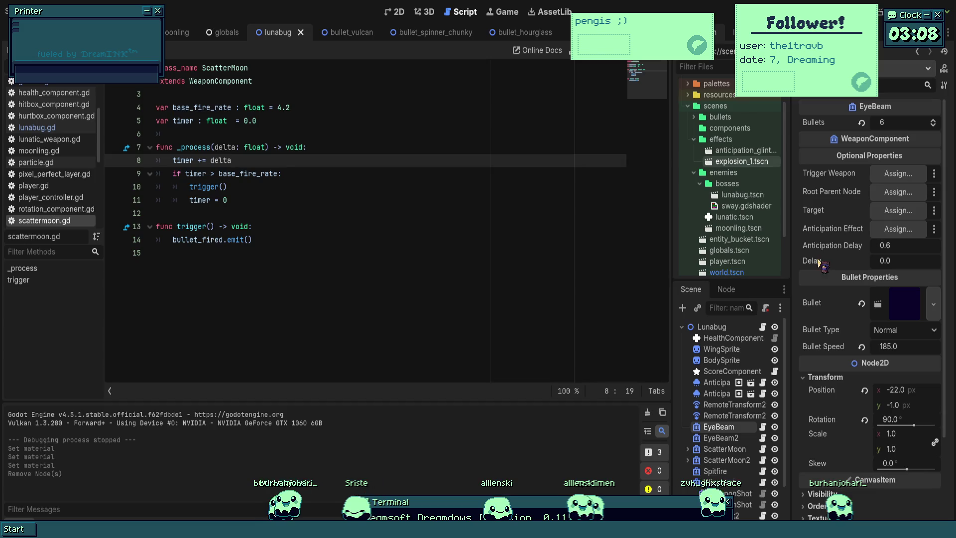
- Inspect the Lunatic EyeBeam's settings (4 bullets, 0.6 anticipation delay, 0.0 delay) and open eyebeam.gd
click(400, 12)
key(ctrl+shift+Tab)
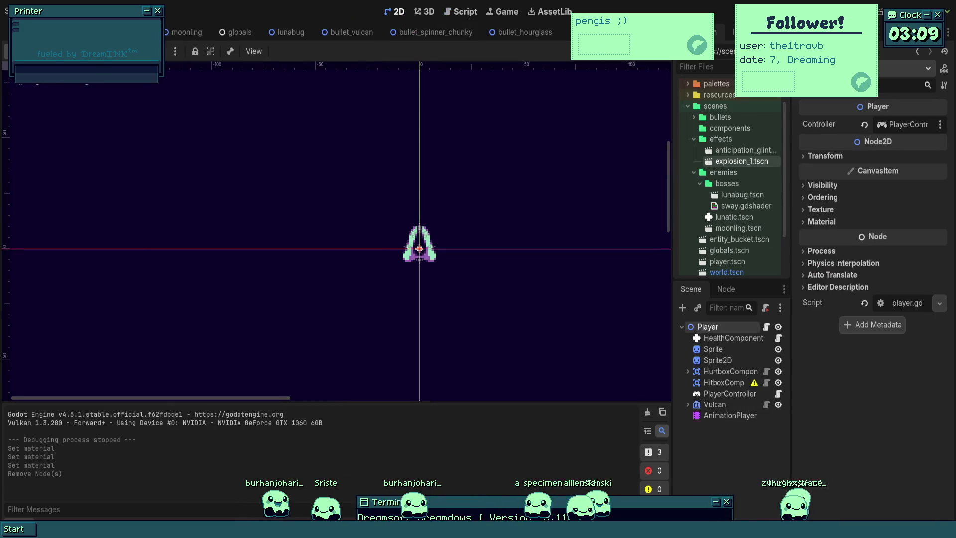
key(ctrl+shift+Tab)
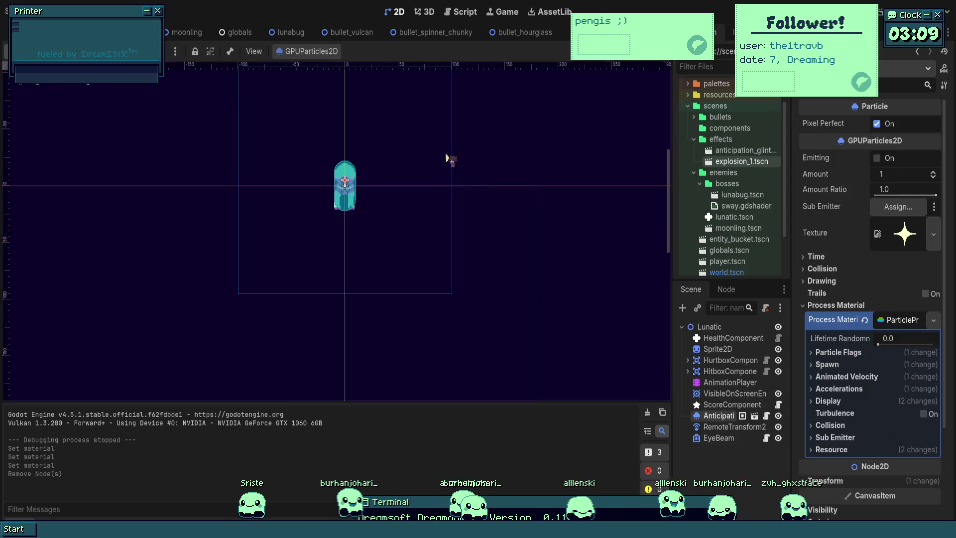
drag(465, 203, 515, 216)
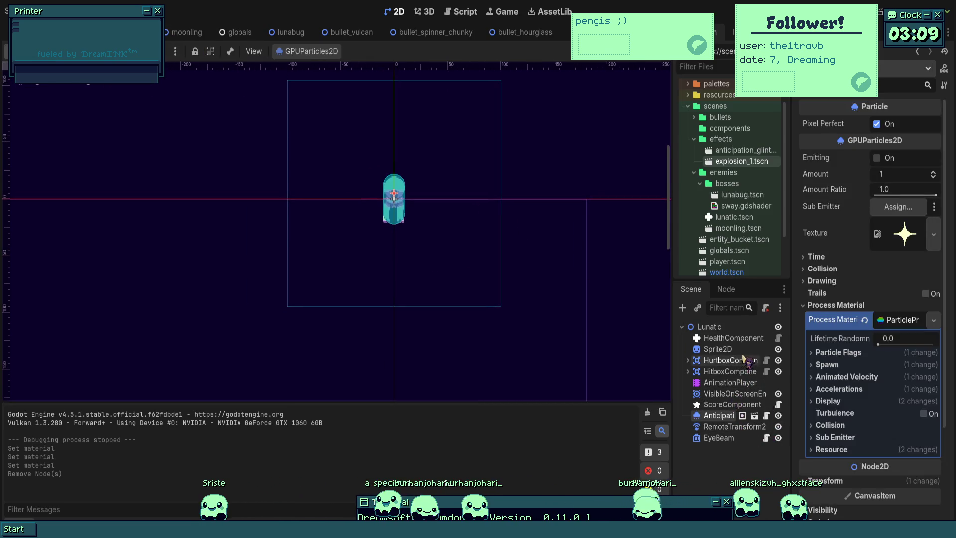
scroll(416, 175, up, 3)
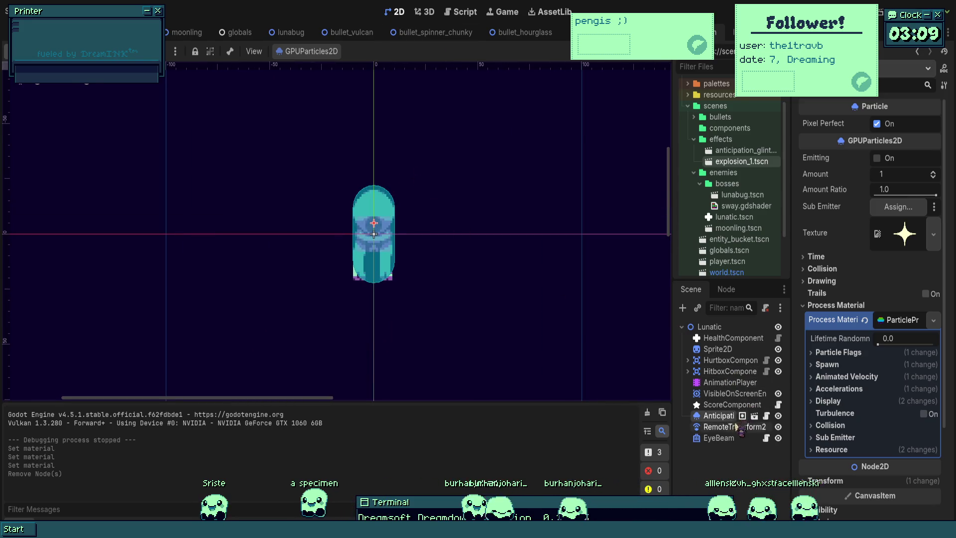
click(727, 438)
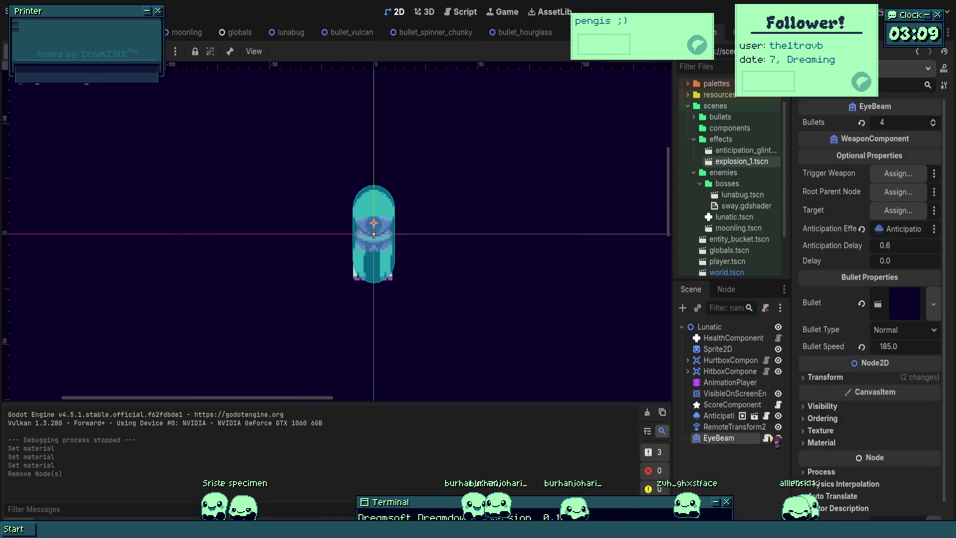
click(767, 438)
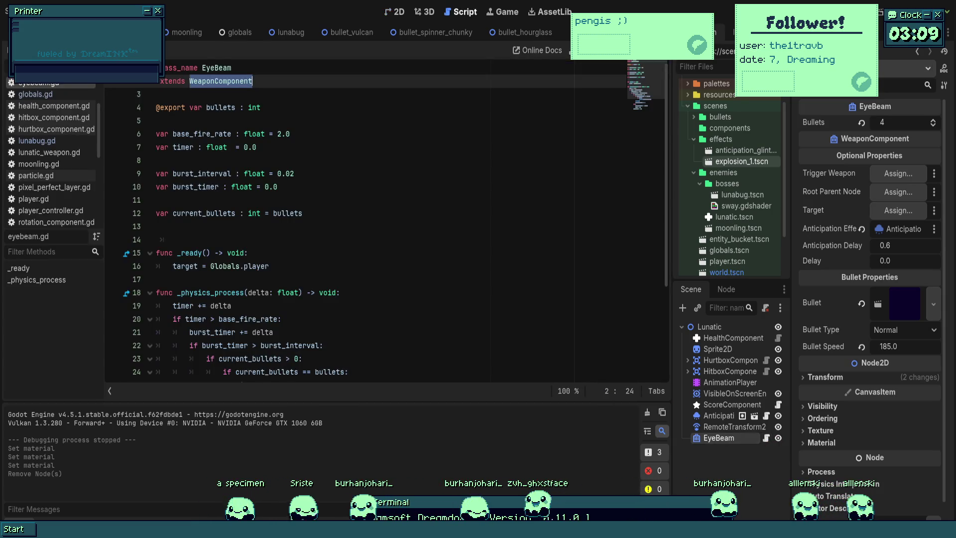
- Follow eyebeam.gd's extends WeaponComponent line to open weapon_component.gd
scroll(442, 323, down, 3)
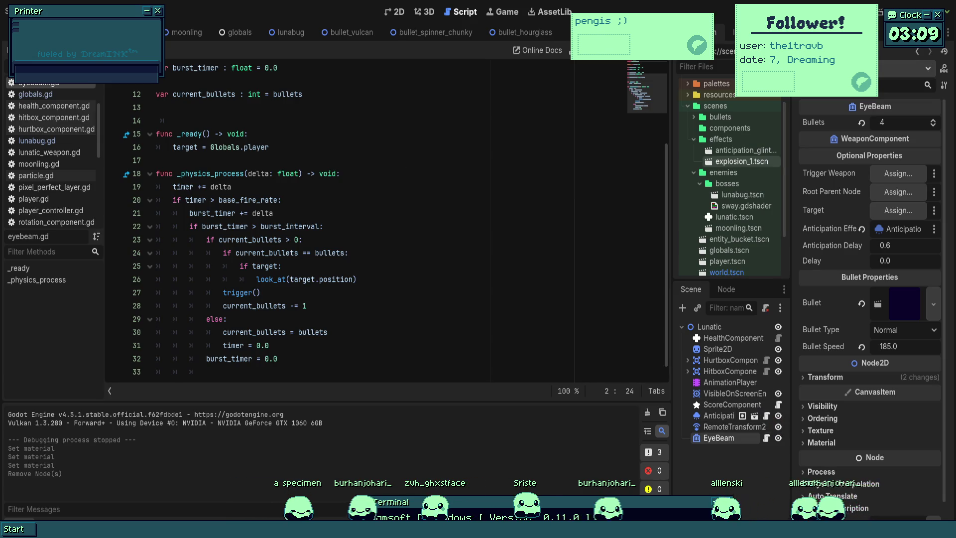
scroll(260, 150, up, 3)
click(260, 111)
ctrl+click(221, 81)
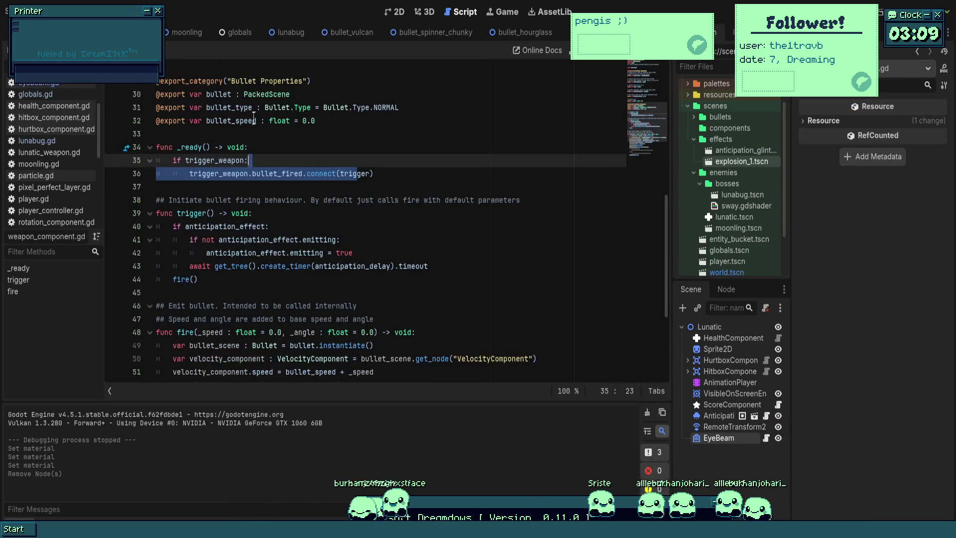
click(294, 174)
scroll(295, 181, down, 3)
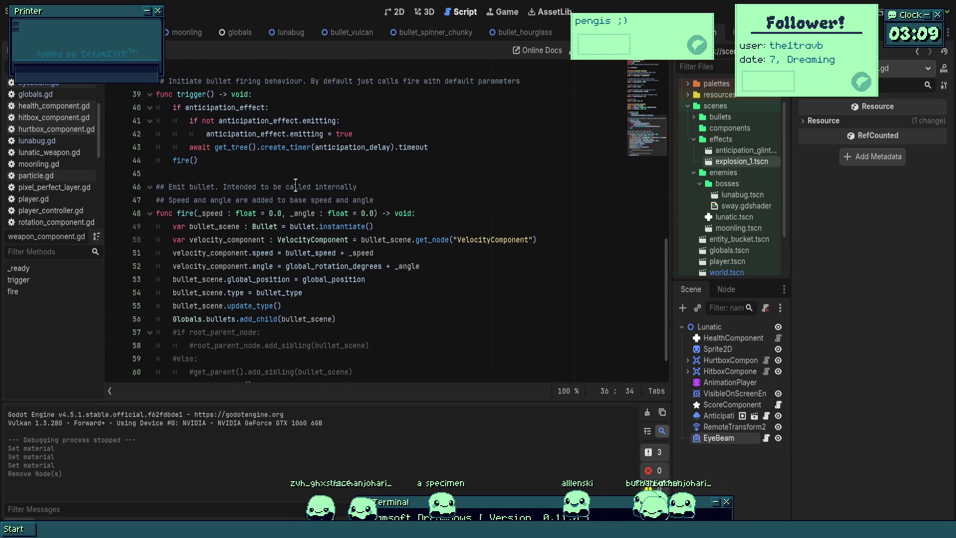
click(296, 213)
key(ctrl+f)
text(delay)
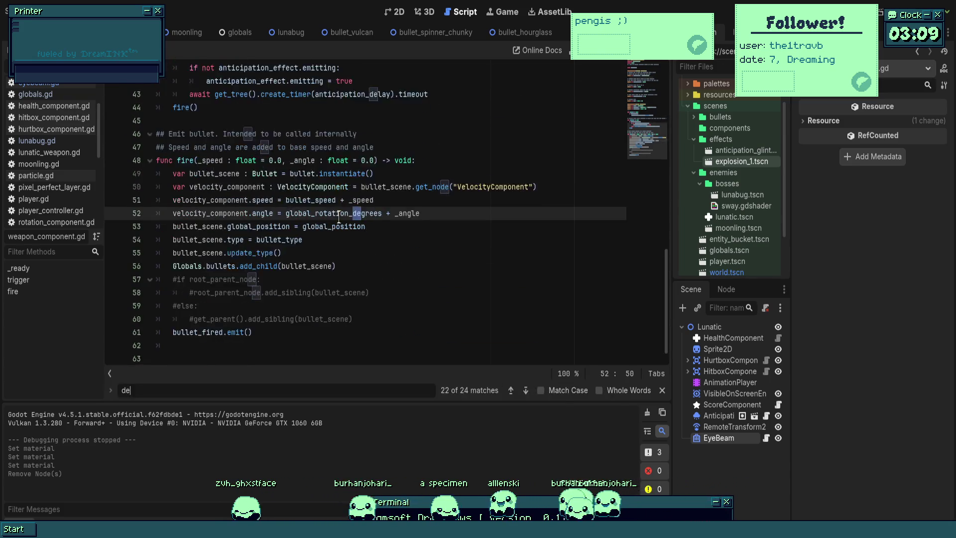
click(526, 391)
click(526, 391)
click(526, 391)
click(526, 391)
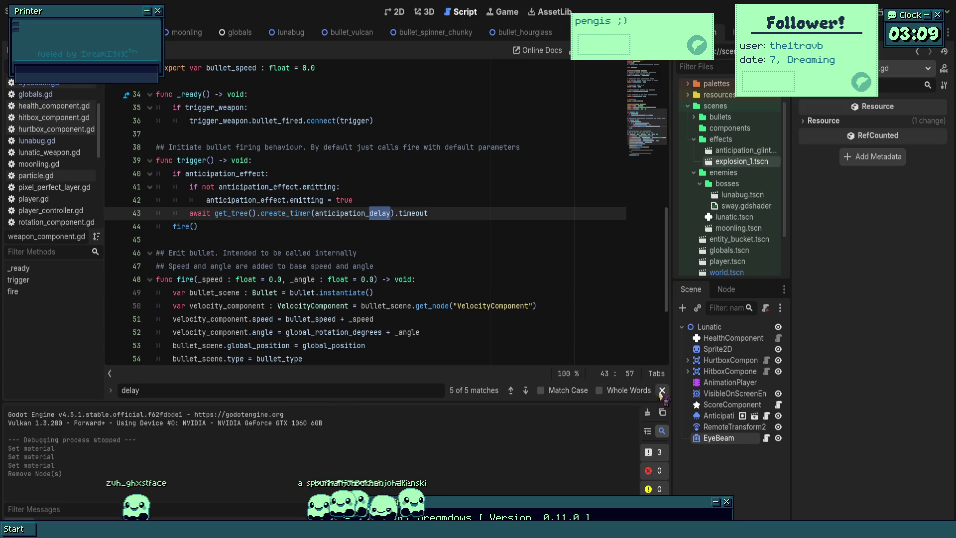
click(662, 390)
click(431, 239)
scroll(429, 242, up, 4)
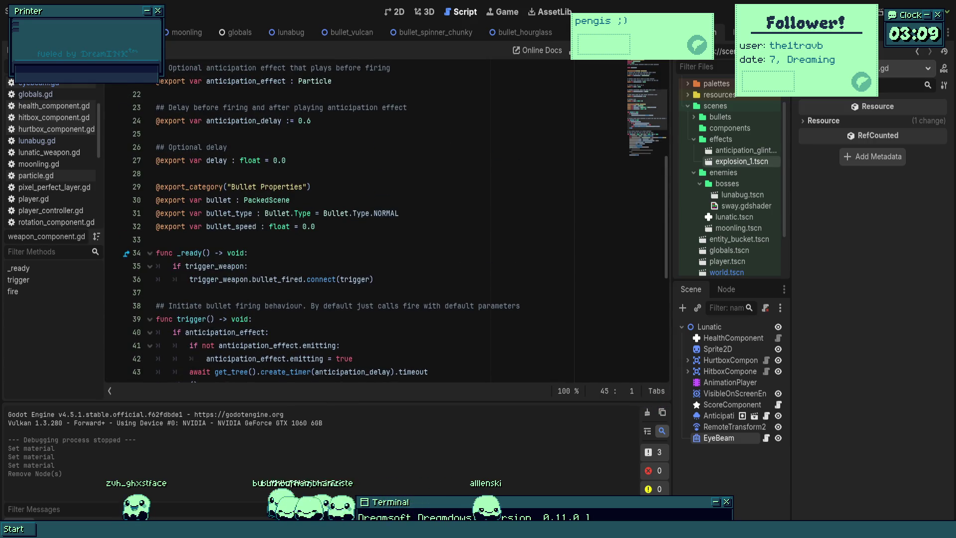
scroll(431, 252, up, 1)
click(430, 252)
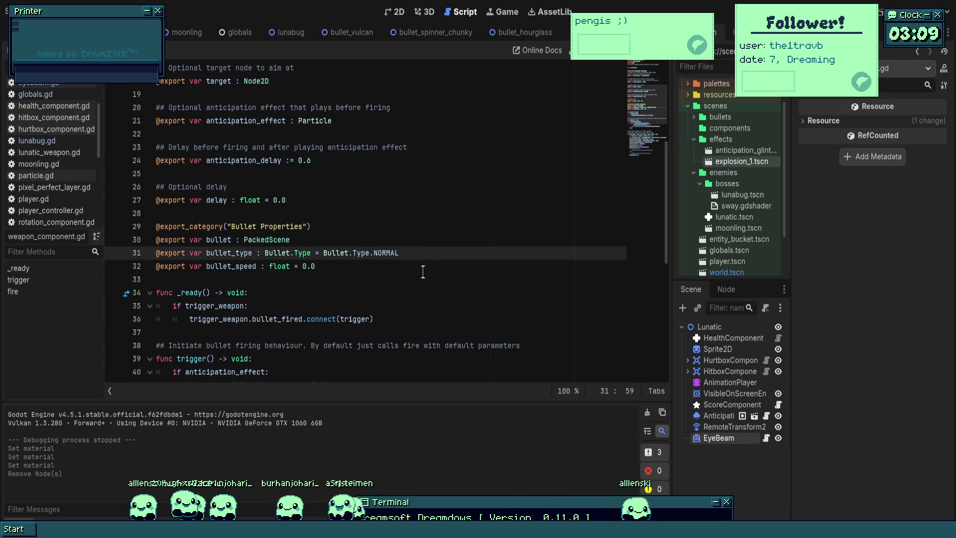
click(423, 271)
scroll(423, 271, up, 3)
scroll(423, 271, down, 6)
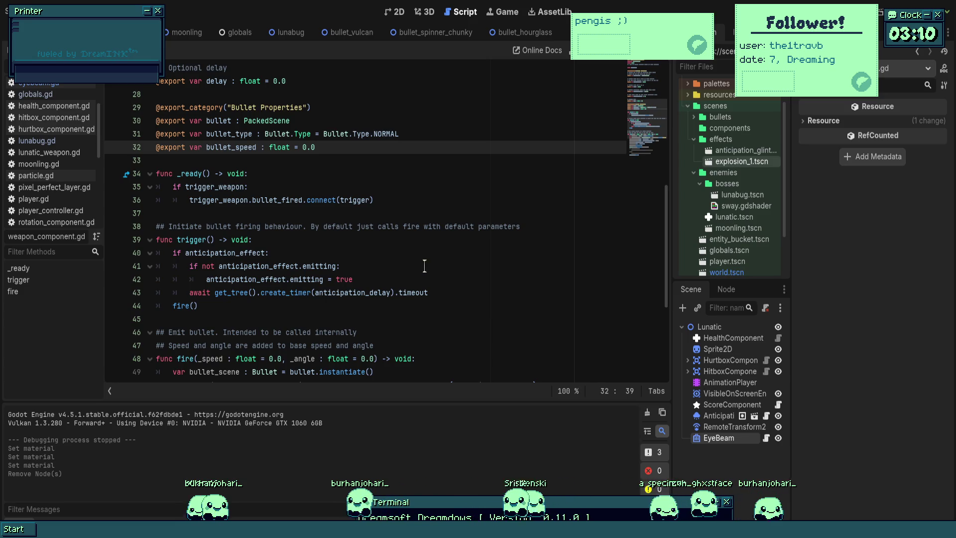
click(720, 438)
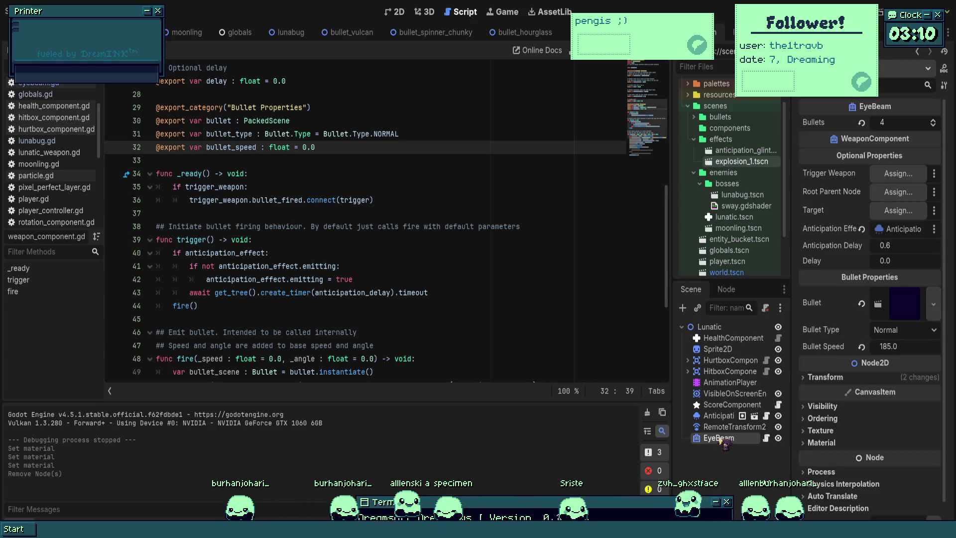
click(766, 437)
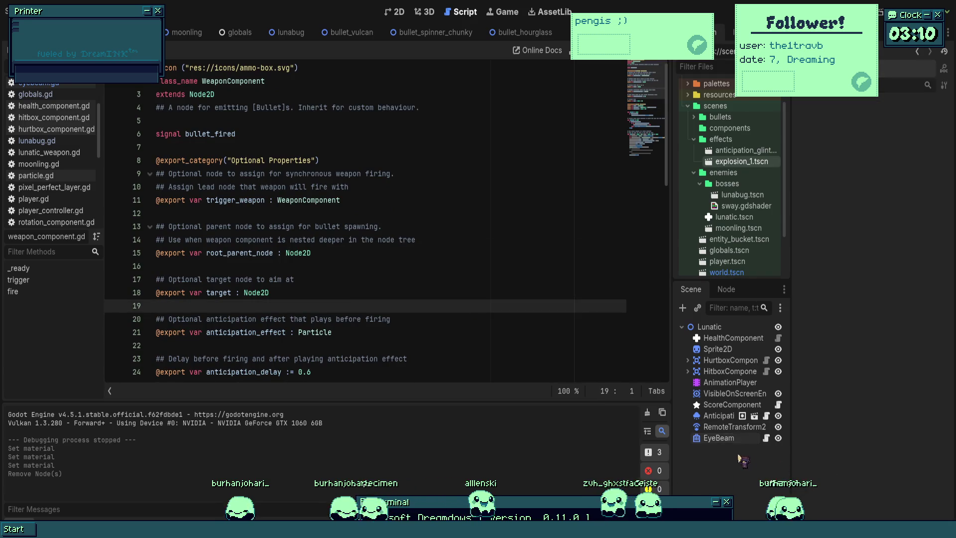
- Add a WeaponComponent node under Lunatic and rename it Beam
click(707, 327)
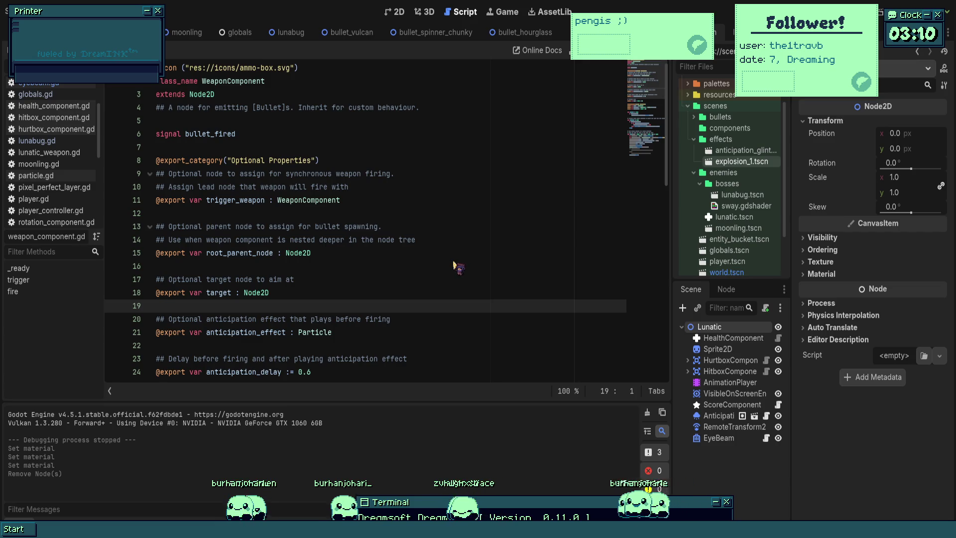
drag(454, 264, 727, 444)
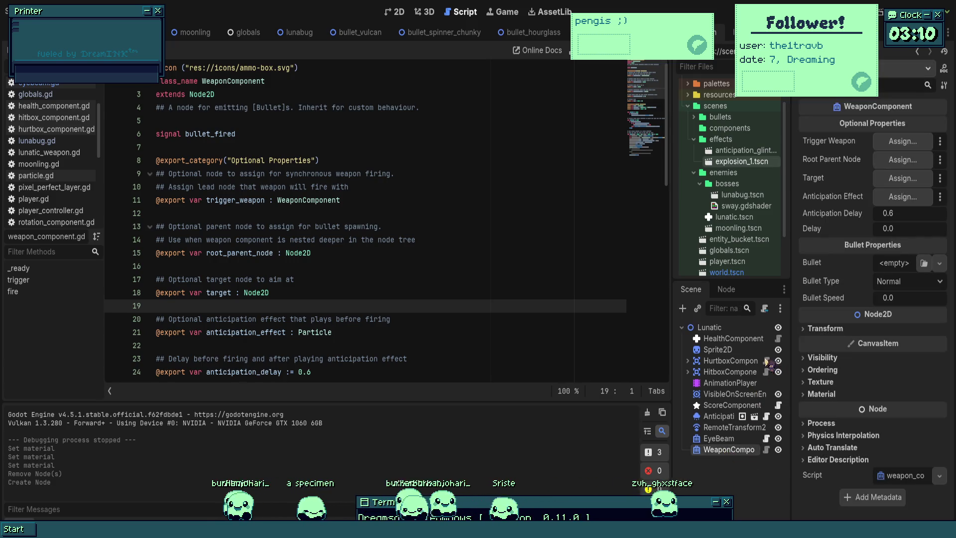
key(F2)
text(Beam)
key(Return)
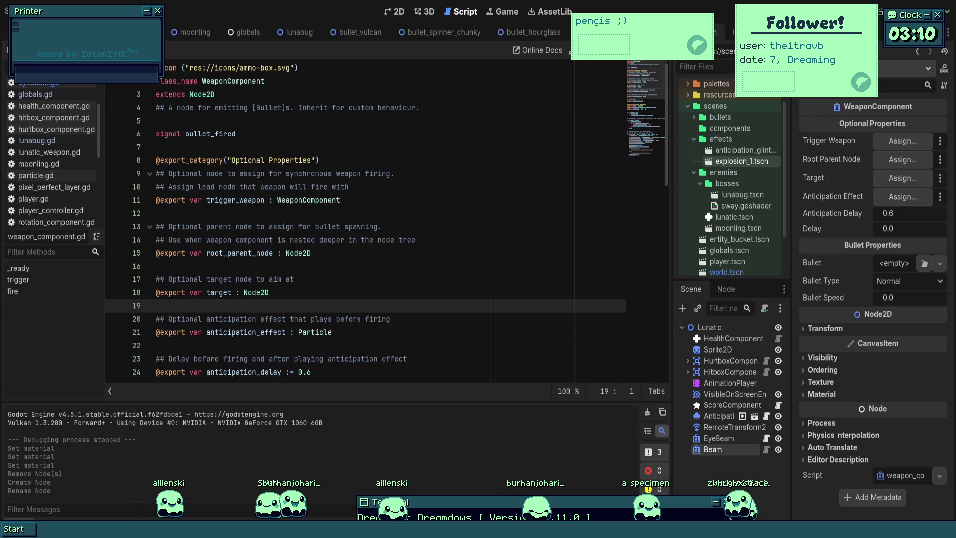
- Compare with EyeBeam's settings, then attach a new beam.gd script to Beam
click(730, 439)
click(731, 449)
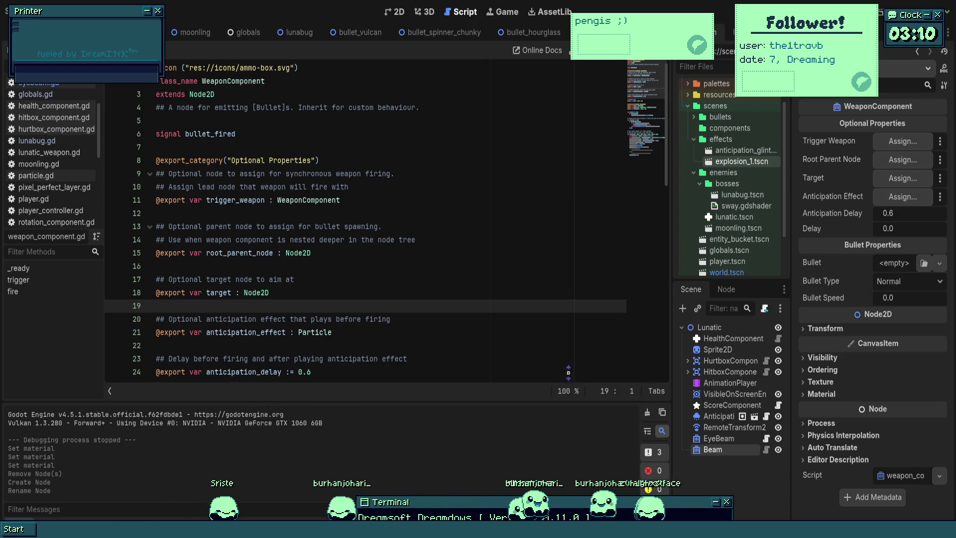
key(Return)
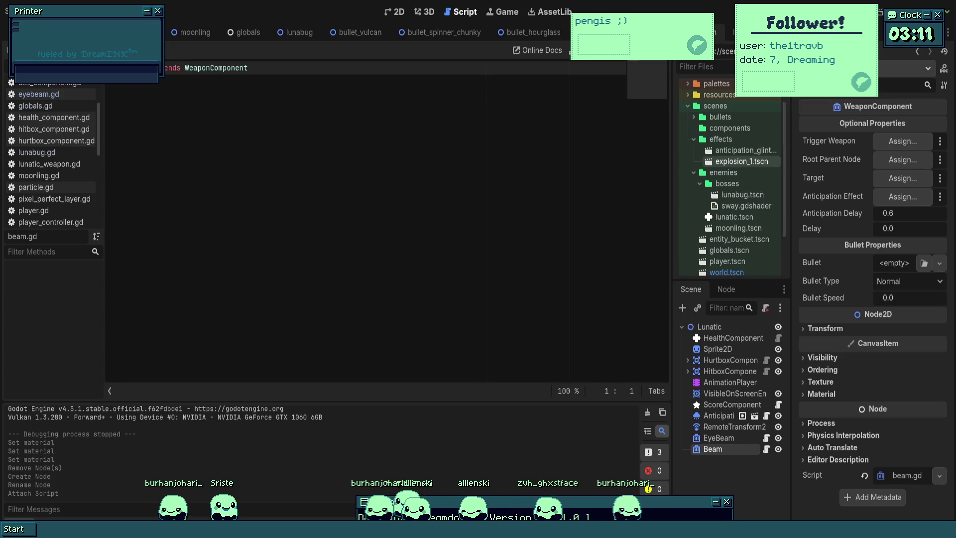
- Add 'class_name Beam' above 'extends WeaponComponent' in beam.gd
key(ctrl+a)
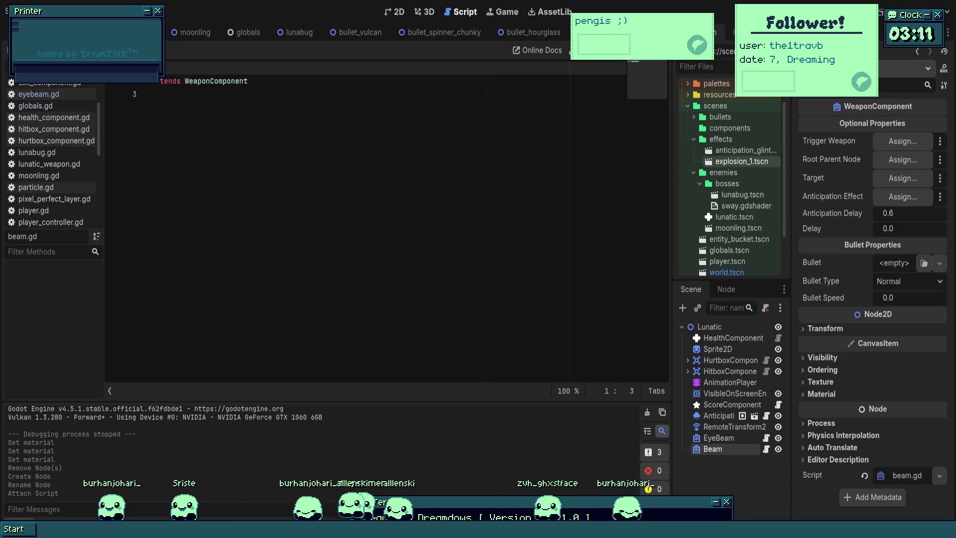
text(class_name)
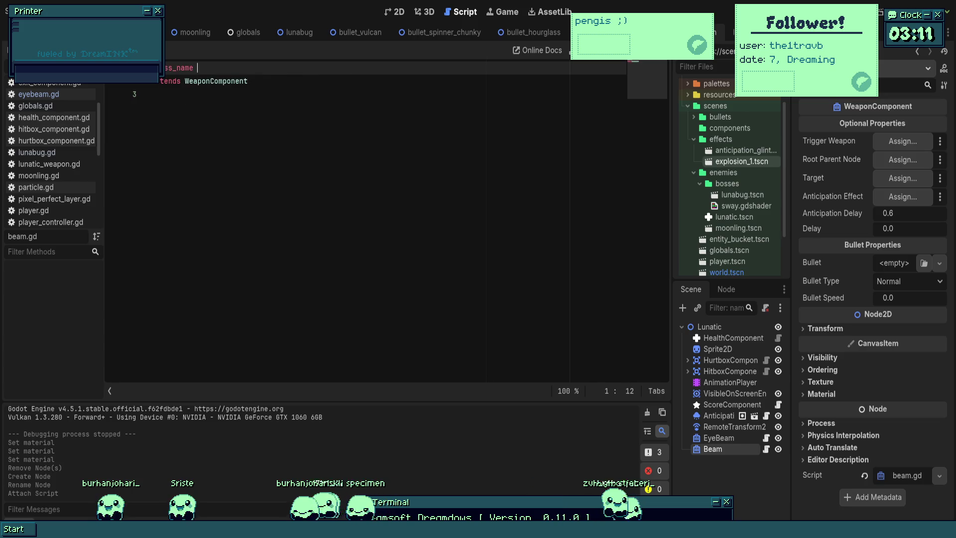
key(Down)
key(Down)
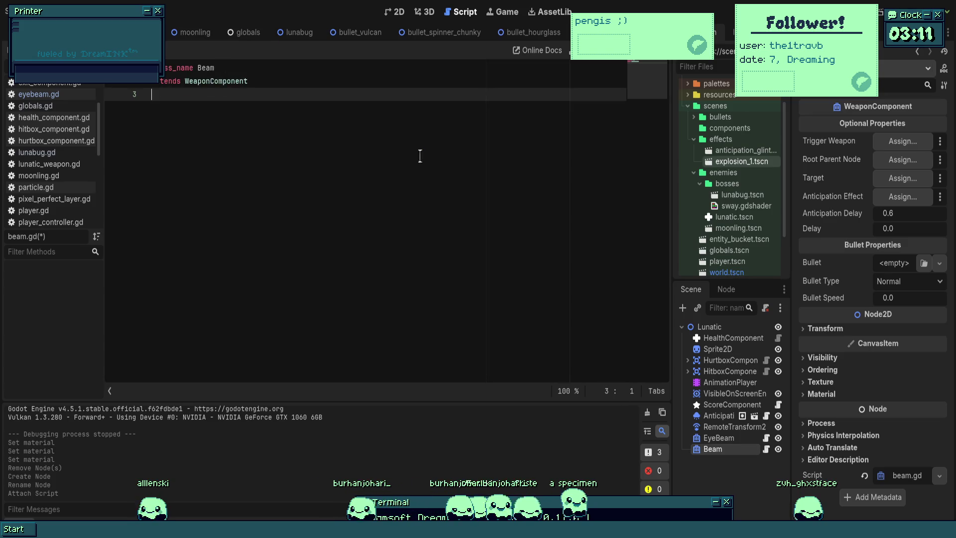
- Reselect Beam in the lunatic scene and add a WeaponComponent child under it
click(711, 449)
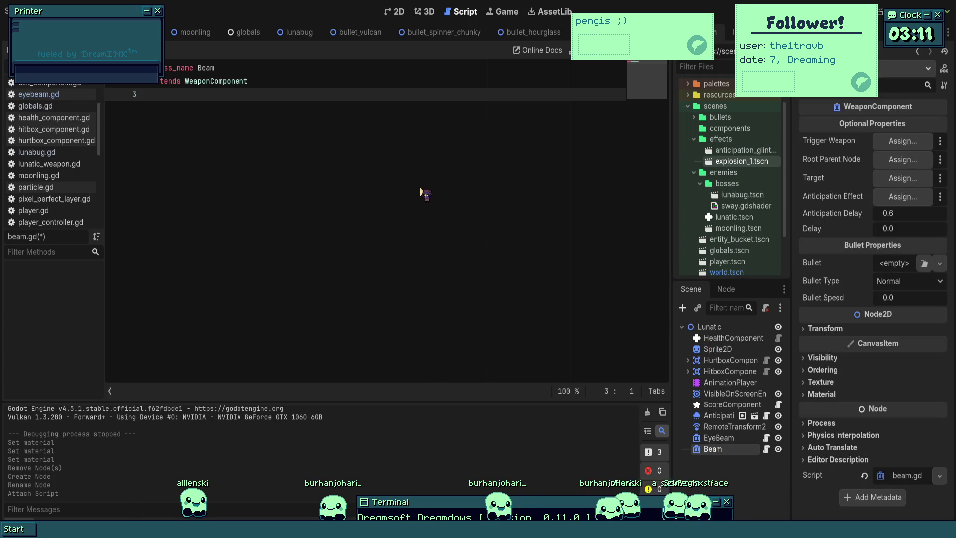
click(190, 39)
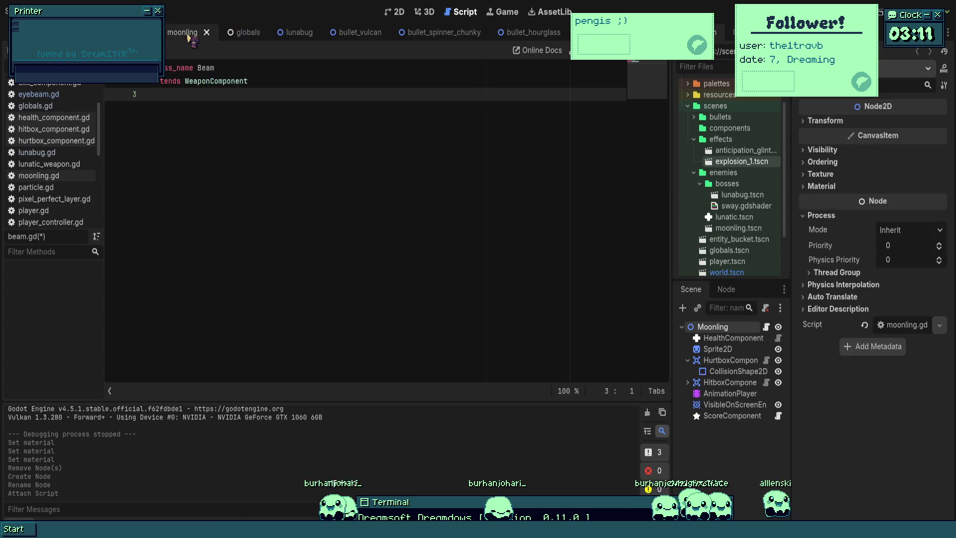
click(132, 32)
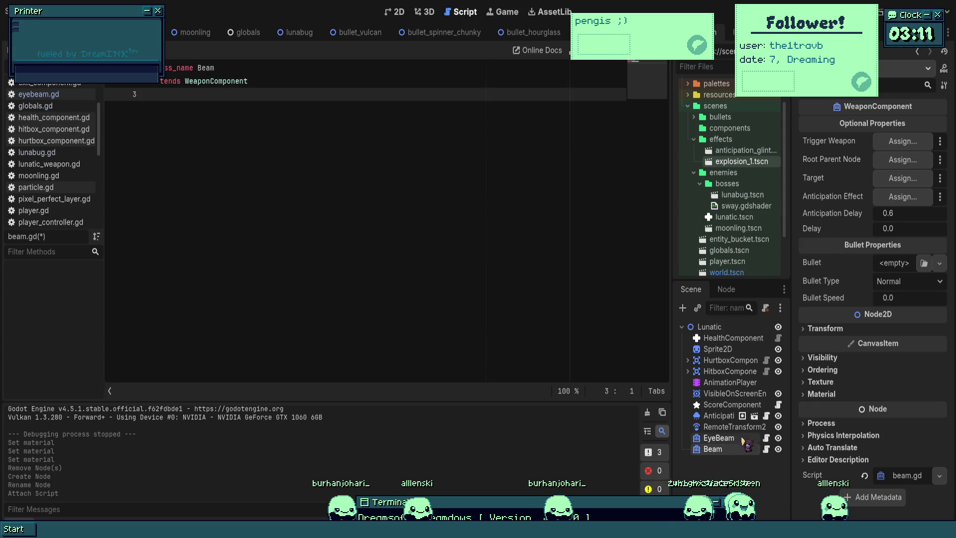
click(719, 438)
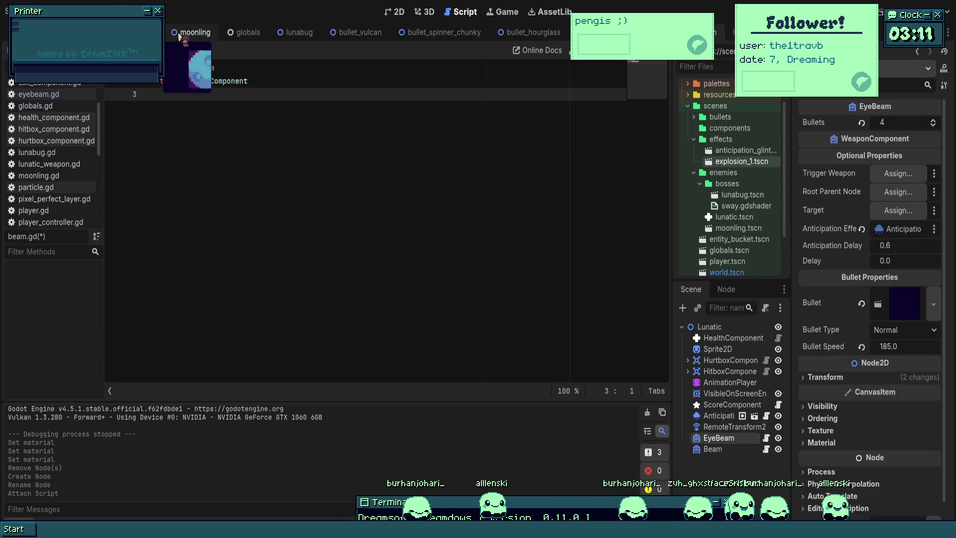
click(713, 449)
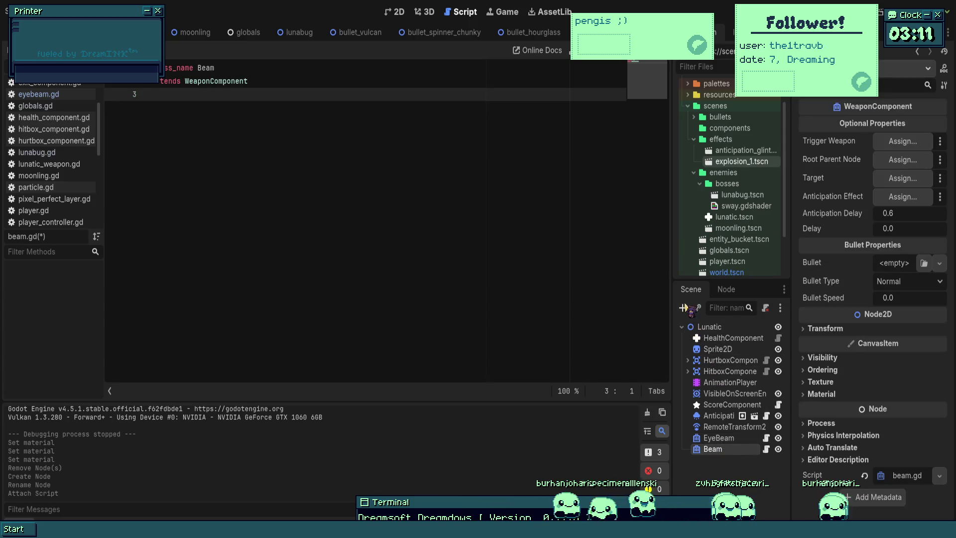
key(Return)
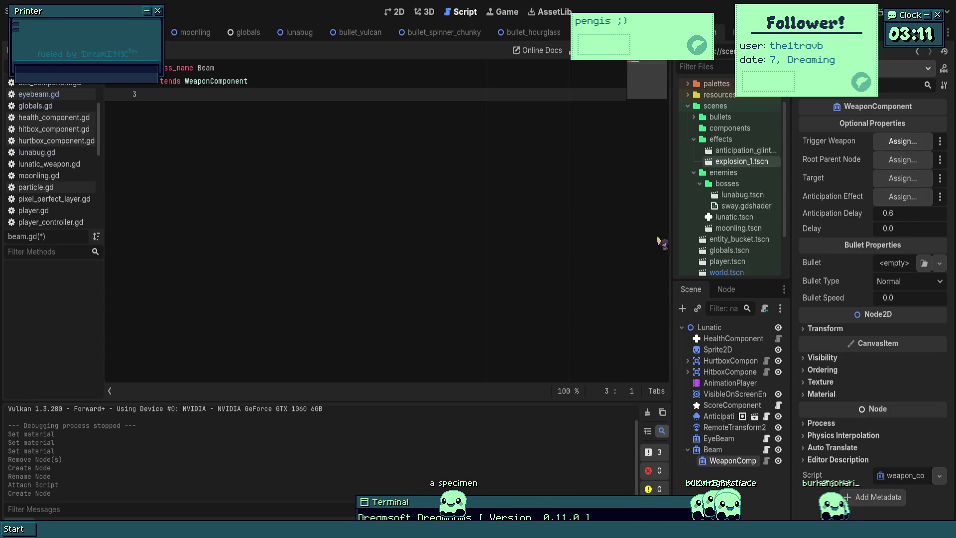
- Set the component's Trigger Weapon to Beam, Root Parent to Lunatic, and assign the Anticipation effect
drag(468, 412, 903, 141)
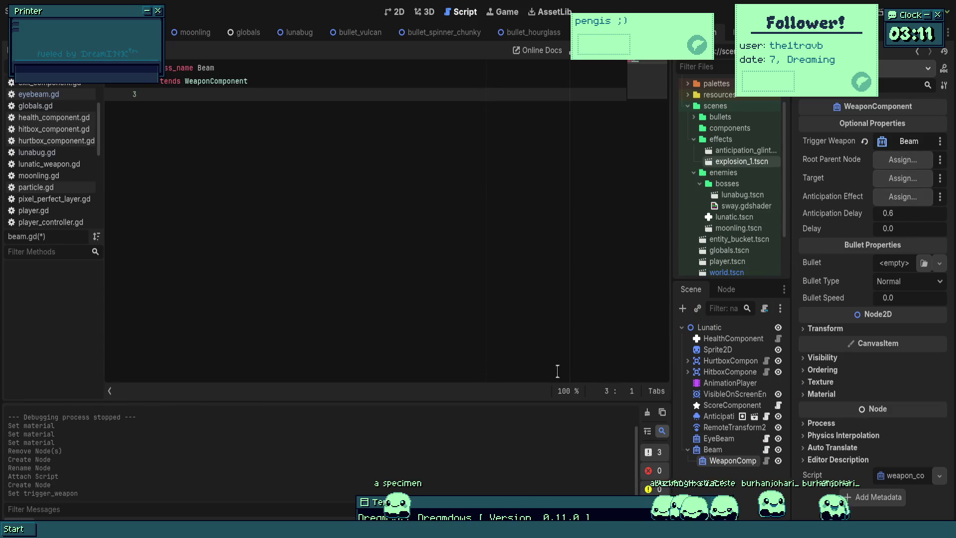
click(903, 160)
double_click(427, 137)
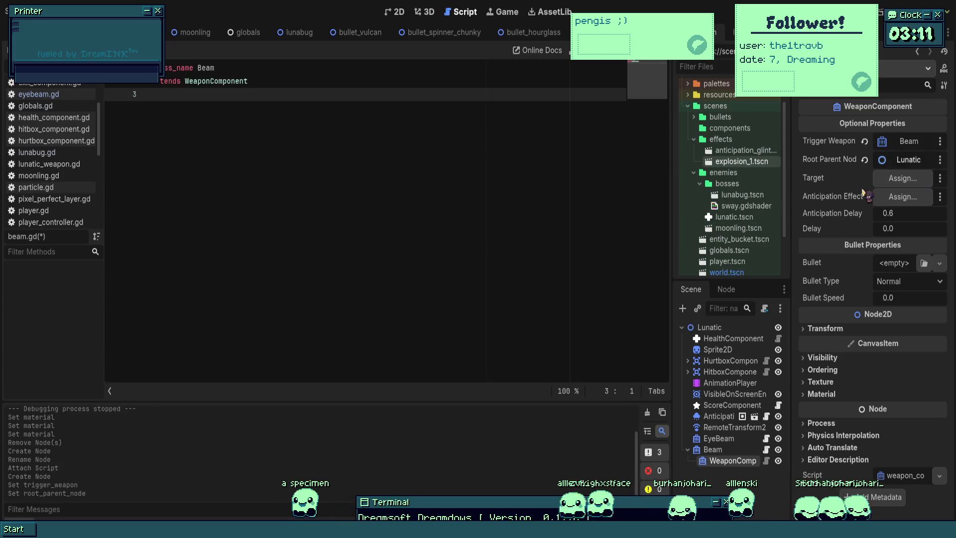
mouse_move(653, 340)
mouse_down()
mouse_move(899, 202)
mouse_move(909, 212)
mouse_up()
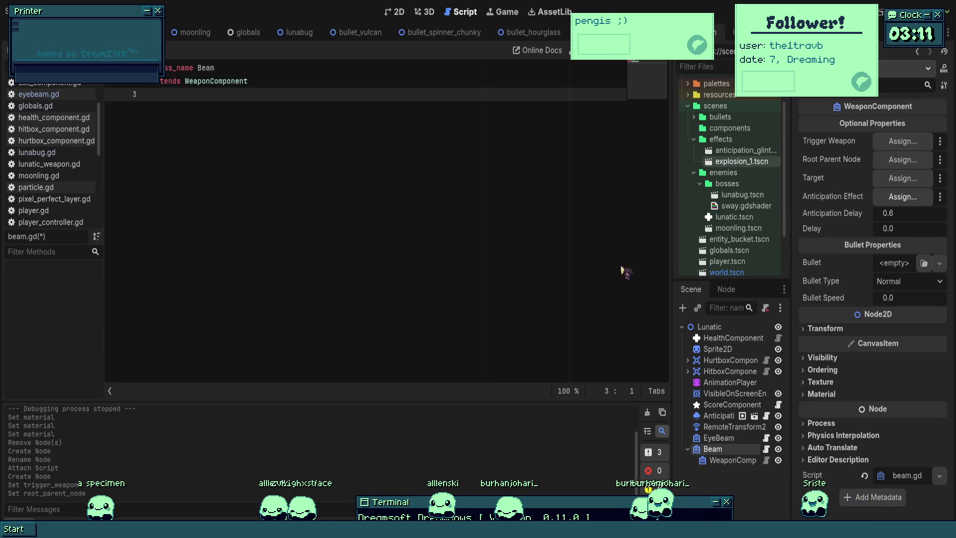
drag(458, 159, 909, 196)
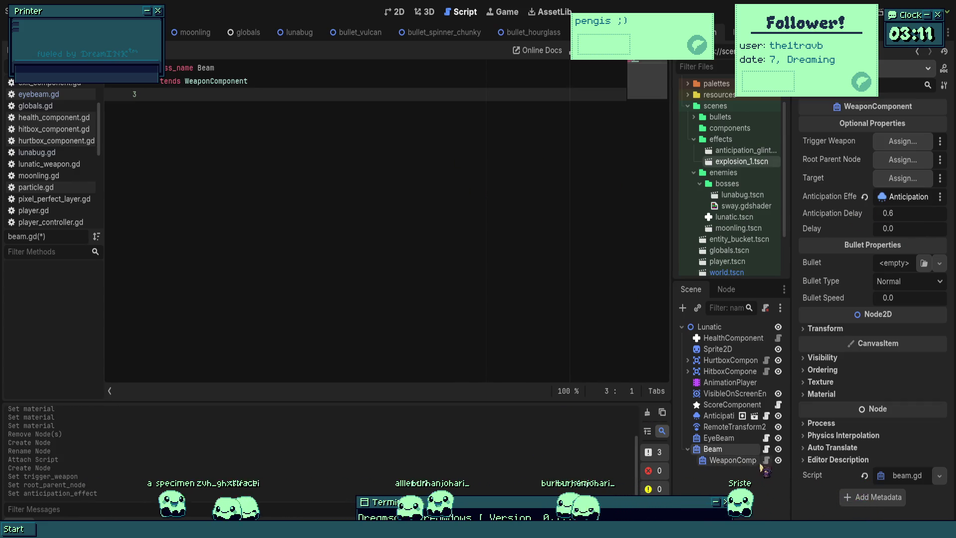
- Compare against EyeBeam's properties, then reselect the weapon component under Beam
click(751, 440)
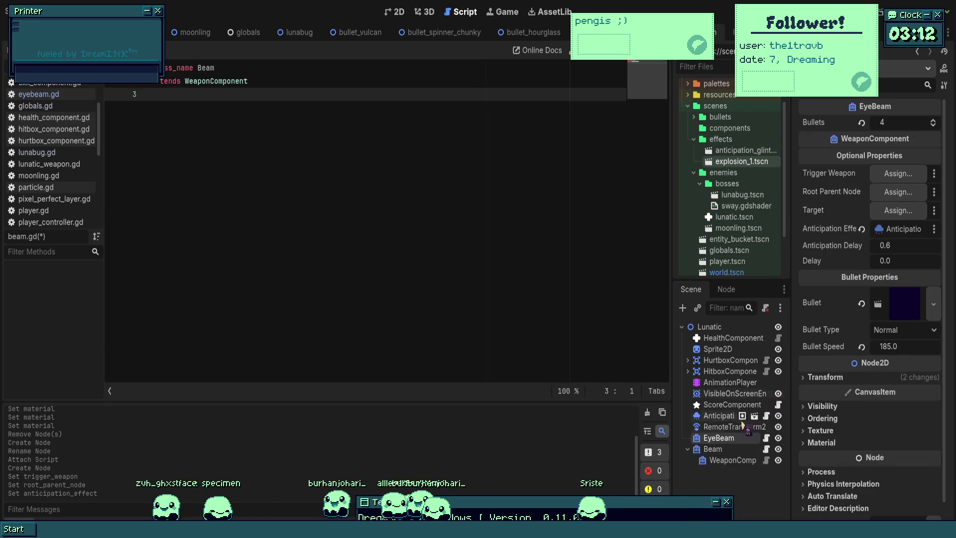
click(713, 450)
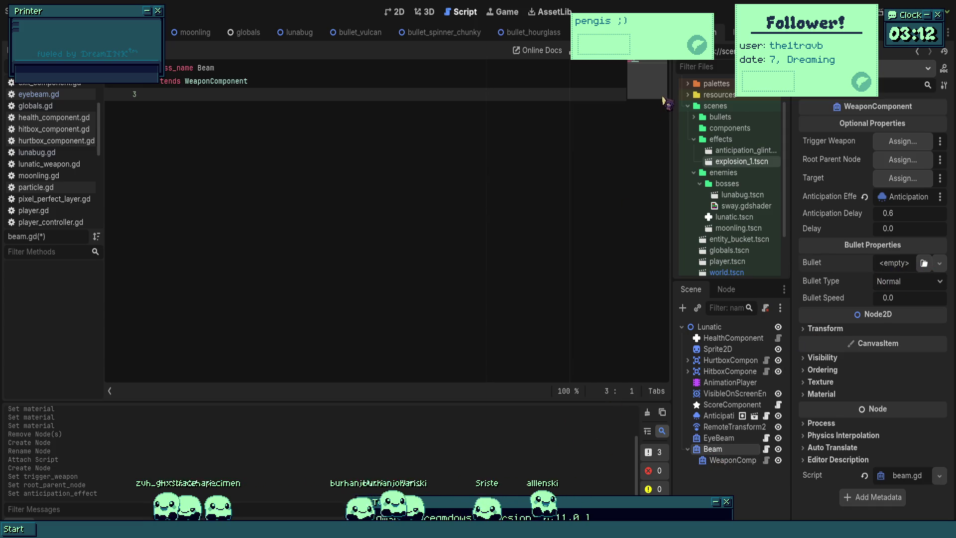
click(729, 460)
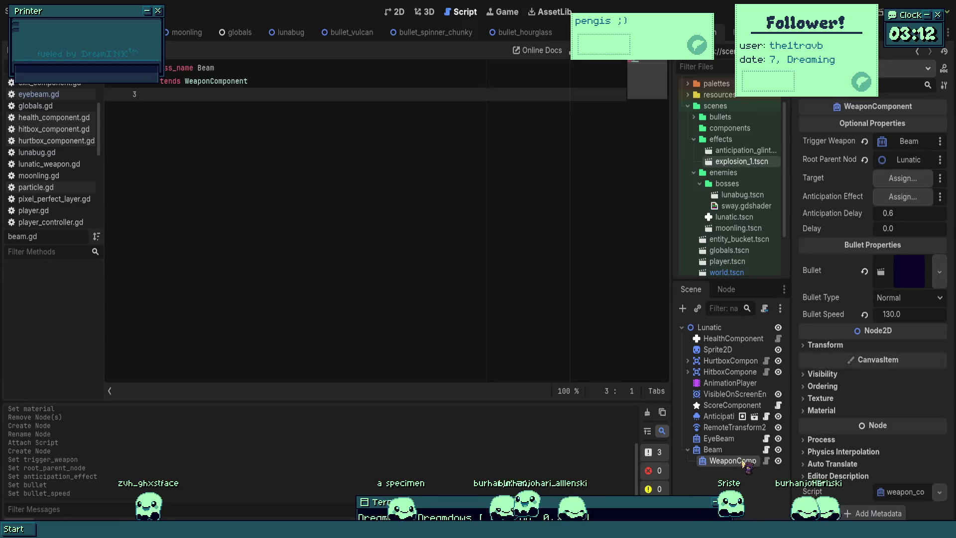
- Duplicate the weapon component and give the copy a 0.02 delay
key(ctrl+d)
click(891, 228)
text(0.1)
key(Return)
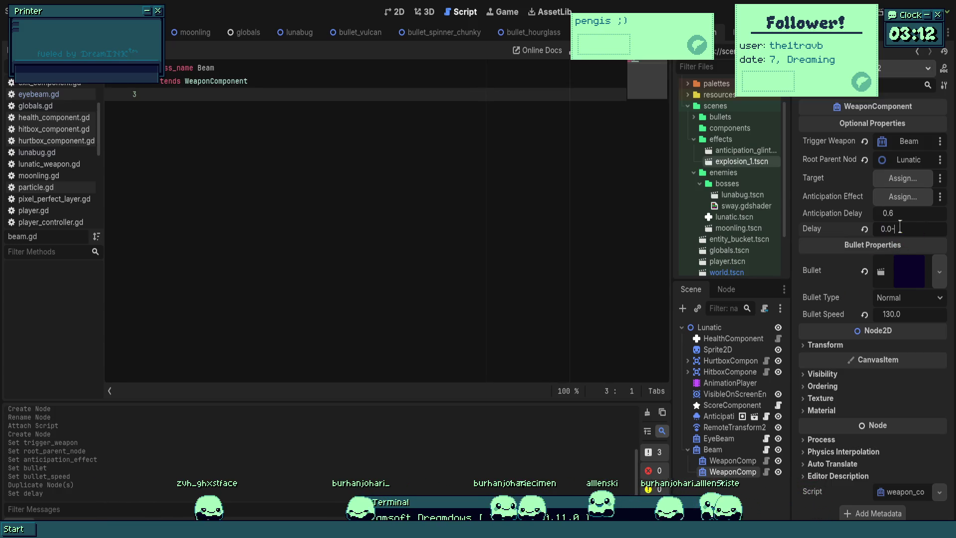
click(865, 228)
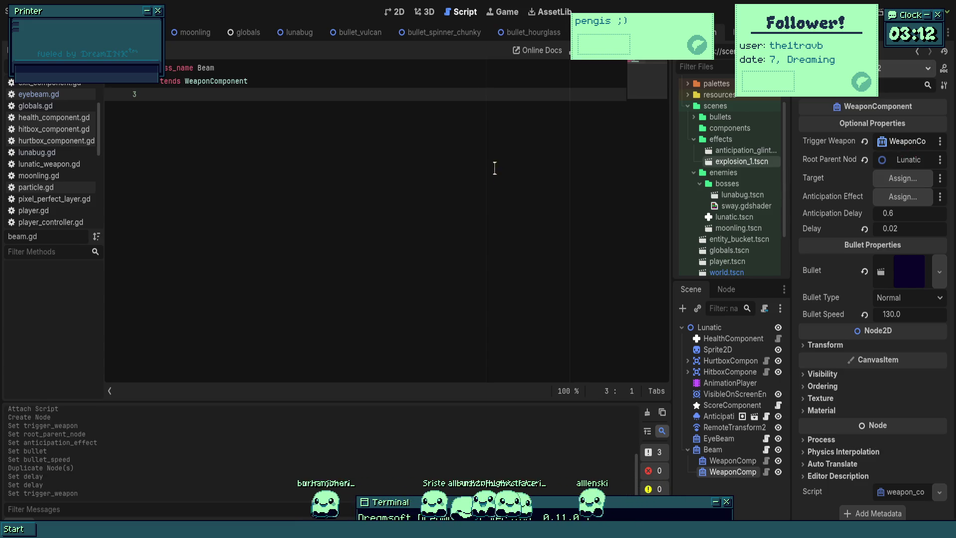
- Make third and fourth chained copies with 0.02 delay, then open eyebeam.gd
key(ctrl+d)
click(900, 230)
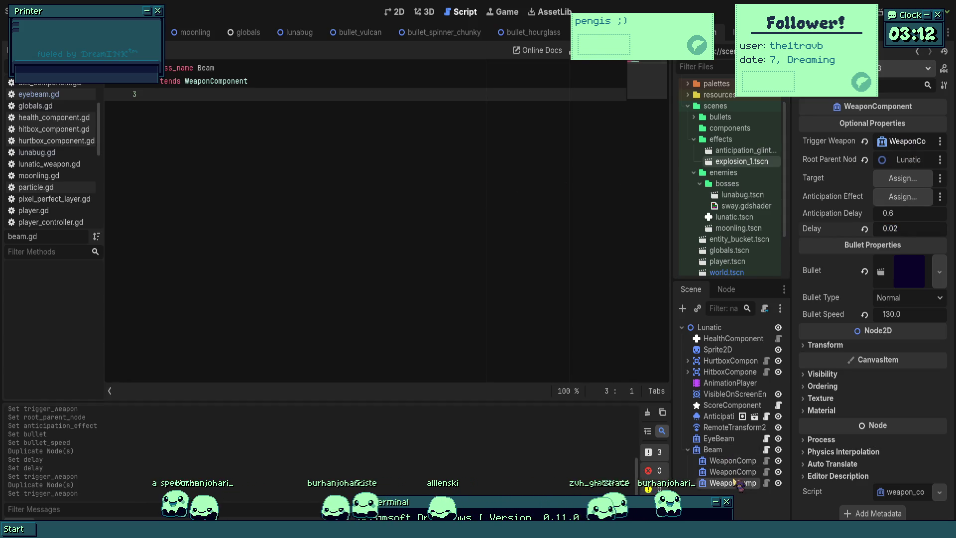
key(ctrl+d)
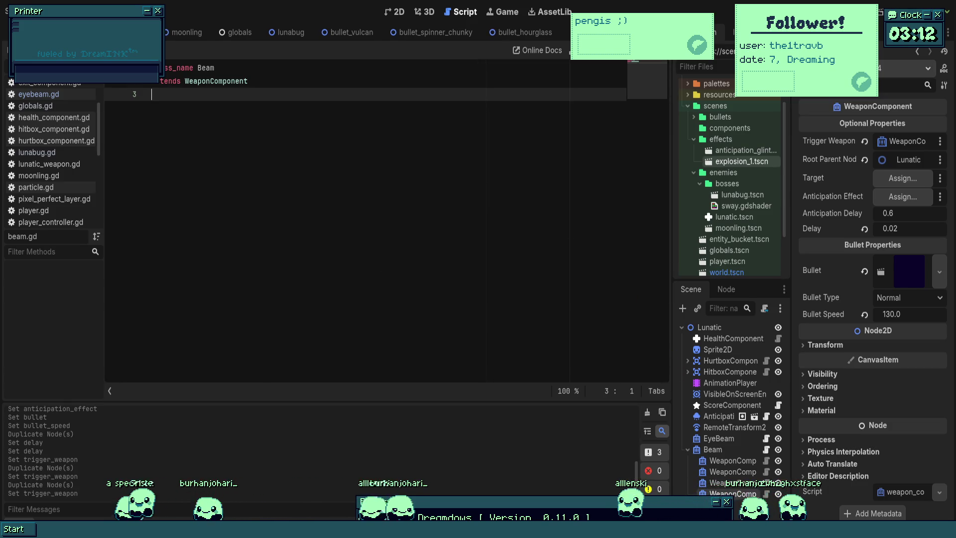
click(767, 438)
click(448, 279)
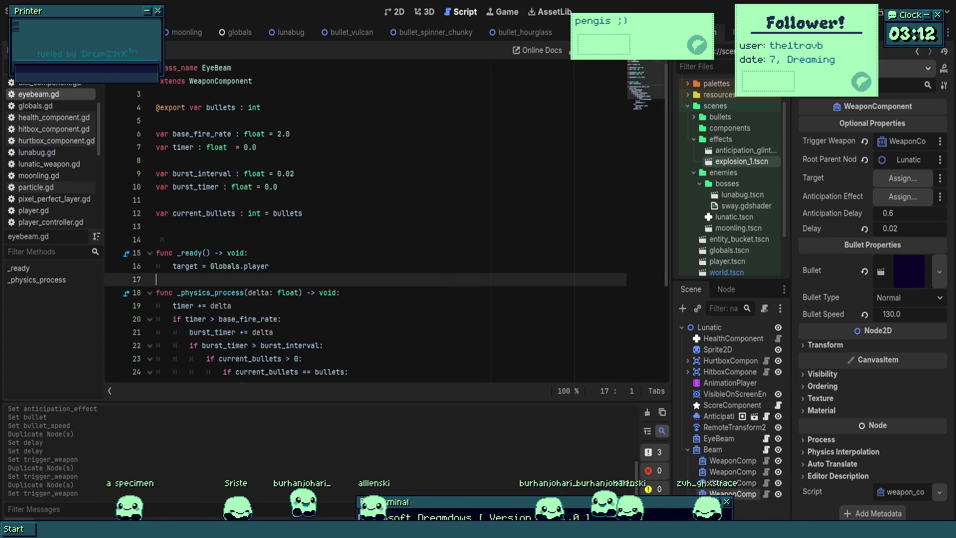
- Copy the eyebeam.gd code and bring it over to the Beam node's beam.gd script
scroll(448, 268, down, 2)
scroll(453, 266, up, 3)
key(ctrl+a)
click(301, 122)
drag(156, 94, 452, 464)
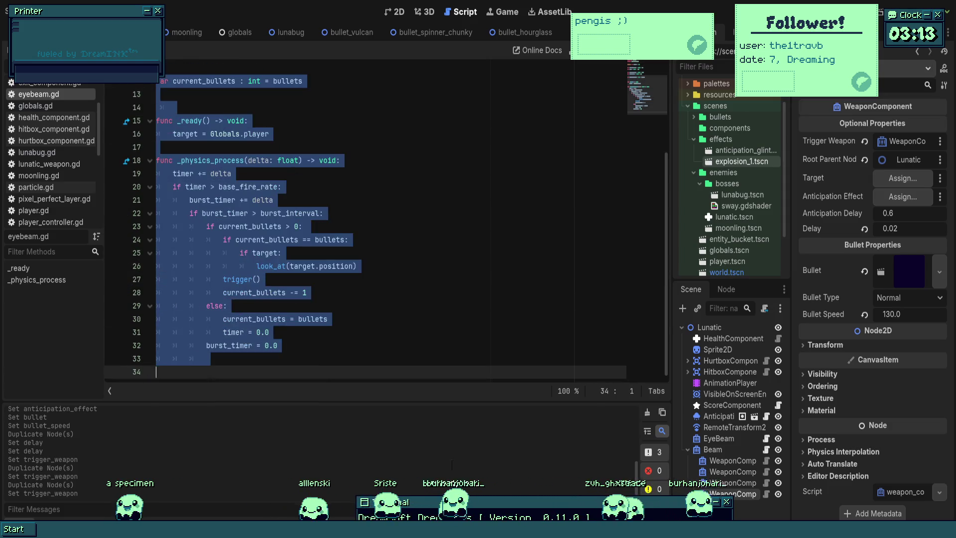
click(766, 449)
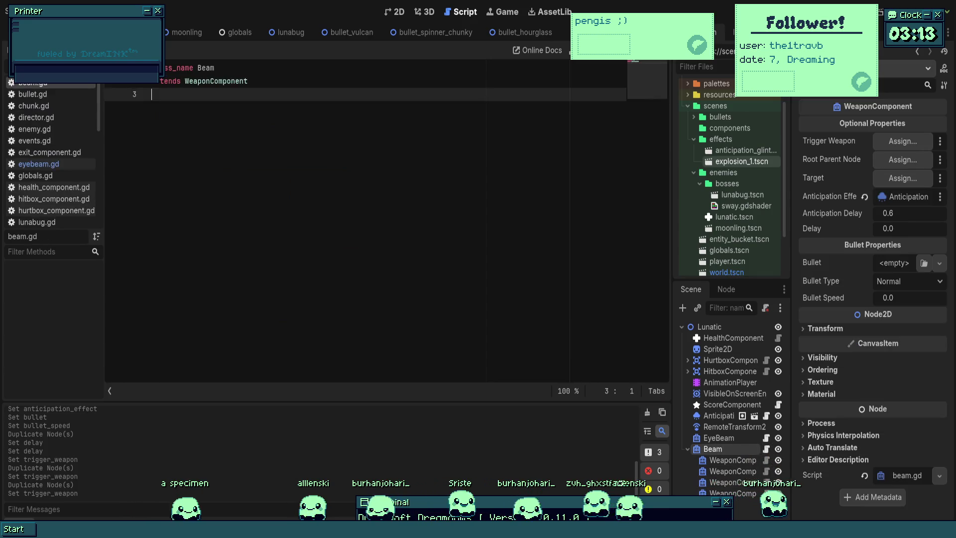
- Remove the bullets, burst_interval, burst_timer and current_bullets variables from beam.gd
drag(272, 134, 156, 94)
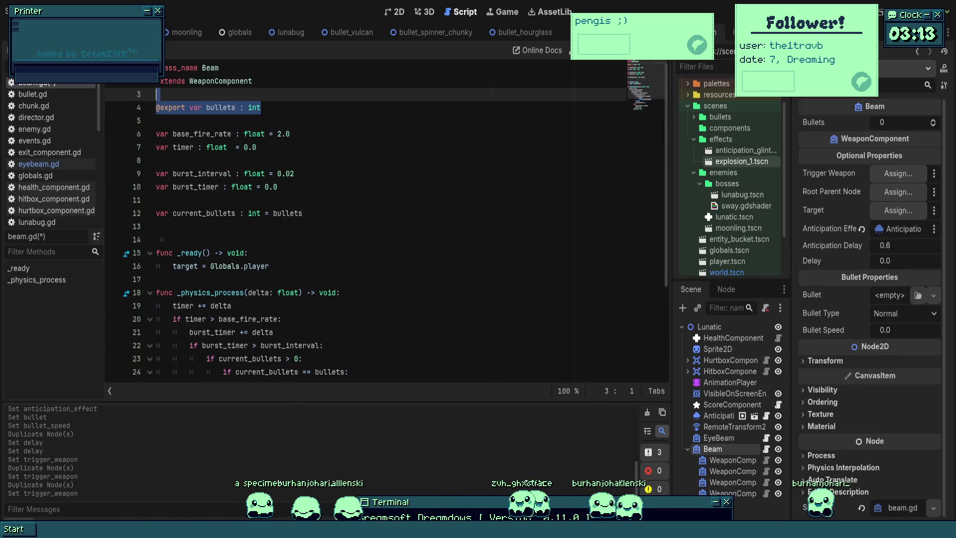
key(ctrl+x)
drag(262, 133, 166, 114)
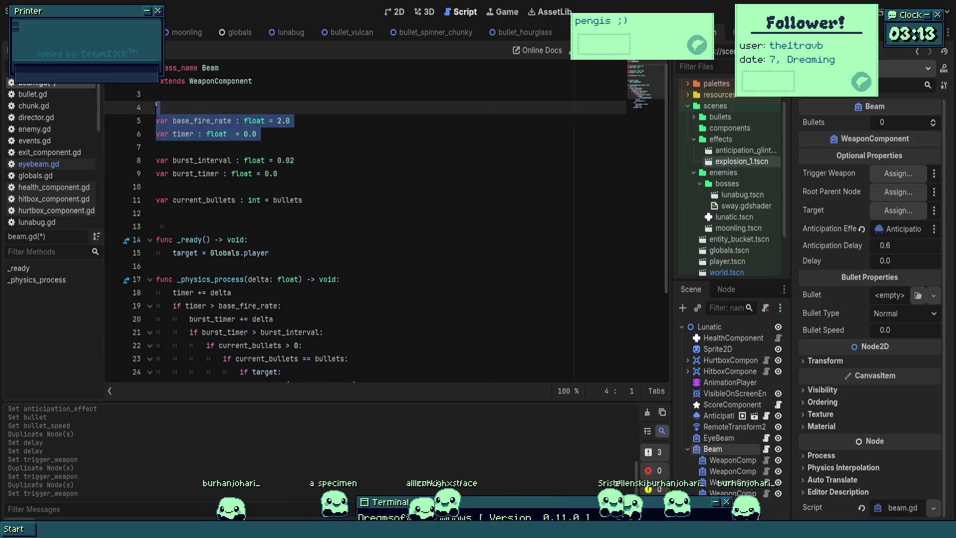
mouse_move(277, 173)
mouse_down()
mouse_move(279, 160)
mouse_move(144, 154)
mouse_up()
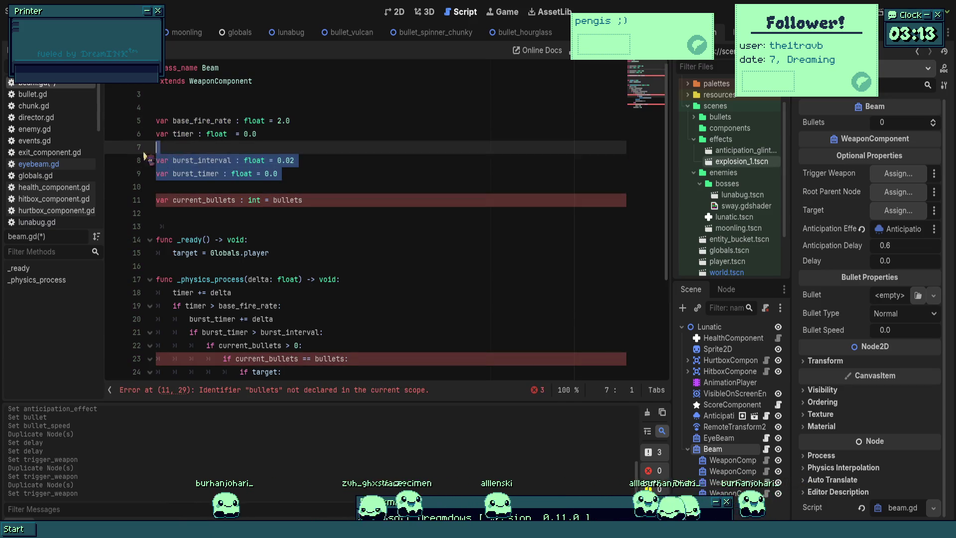
key(ctrl+x)
drag(172, 186, 152, 154)
key(ctrl+x)
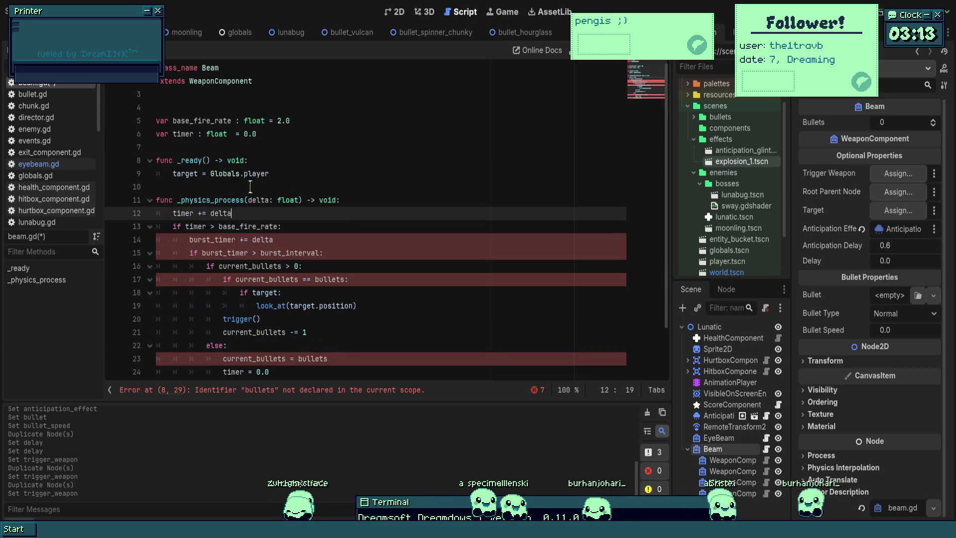
- Delete the burst and bullet-count checks and the else branch from _physics_process
scroll(366, 224, down, 2)
click(298, 240)
drag(357, 266, 168, 198)
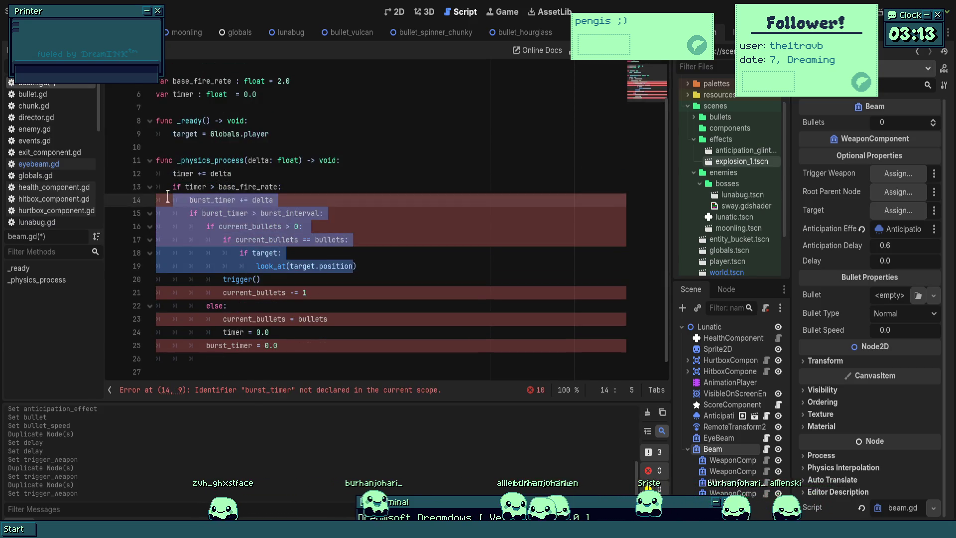
scroll(168, 198, down, 1)
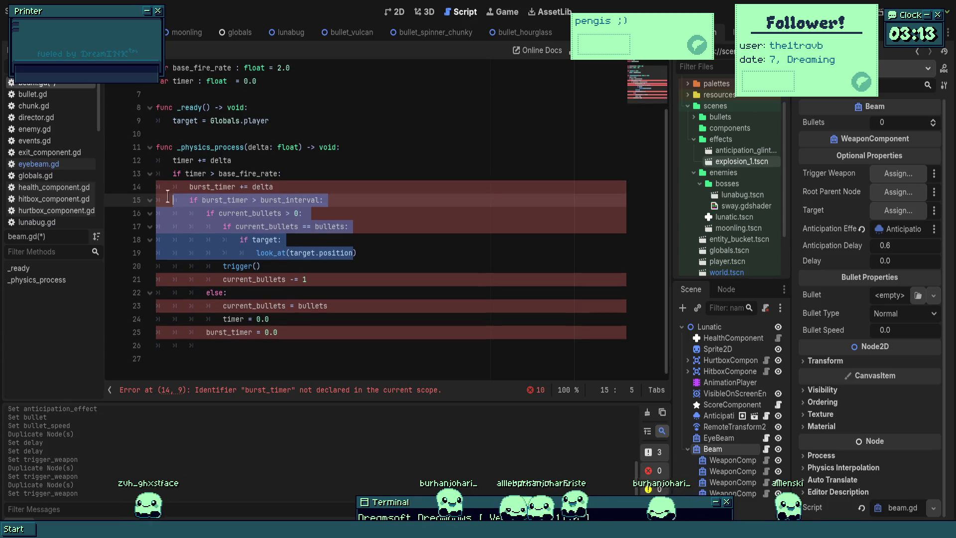
click(337, 147)
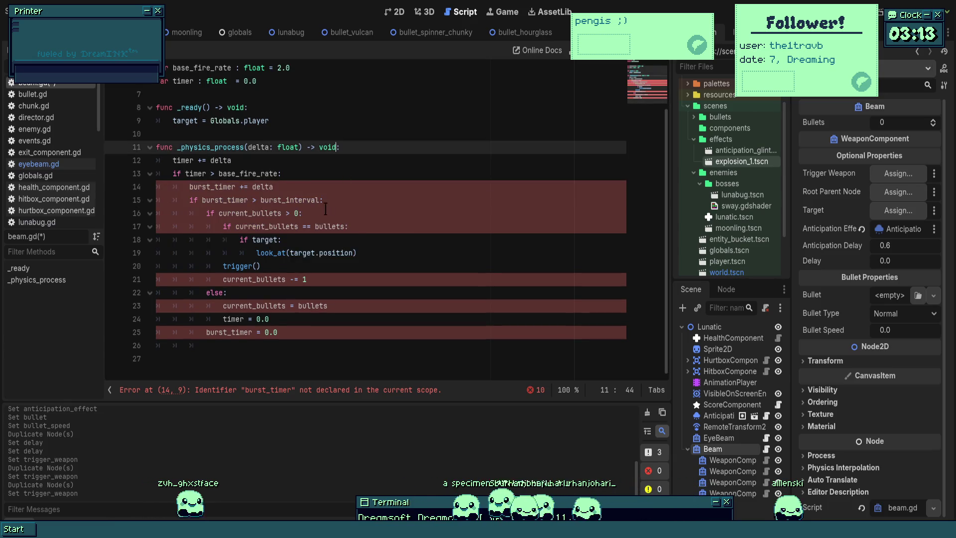
drag(362, 230, 173, 186)
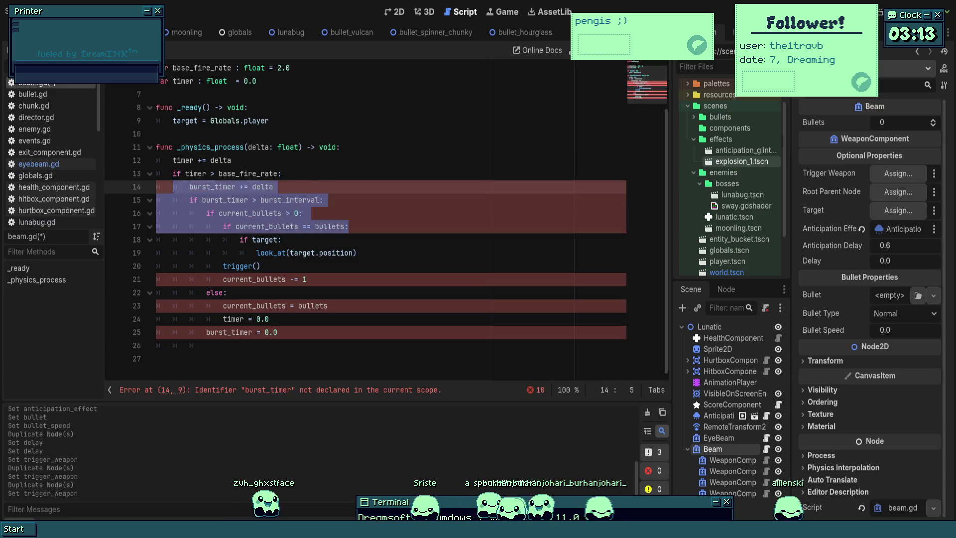
key(BackSpace)
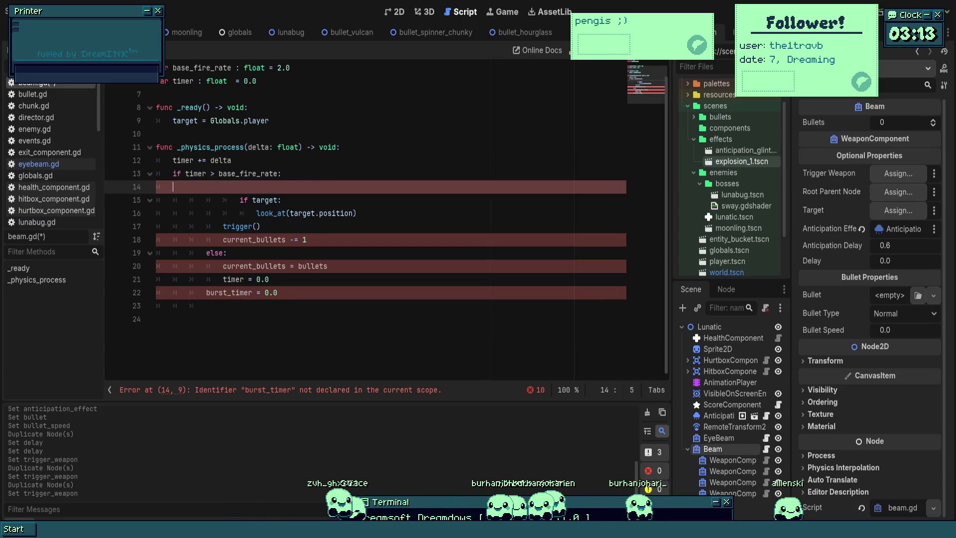
key(BackSpace)
mouse_move(278, 332)
mouse_down()
mouse_move(209, 266)
mouse_move(200, 305)
mouse_move(161, 291)
mouse_move(159, 279)
mouse_move(328, 306)
mouse_move(206, 293)
mouse_up()
key(BackSpace)
key(Delete)
- Re-indent the trigger call and timer reset under 'if target:' and save beam.gd
key(BackSpace)
key(BackSpace)
drag(271, 279, 174, 240)
key(shift+Tab)
key(shift+Tab)
key(shift+Tab)
mouse_move(209, 279)
mouse_down()
mouse_move(219, 279)
mouse_move(173, 266)
mouse_up()
key(Tab)
key(Tab)
click(362, 240)
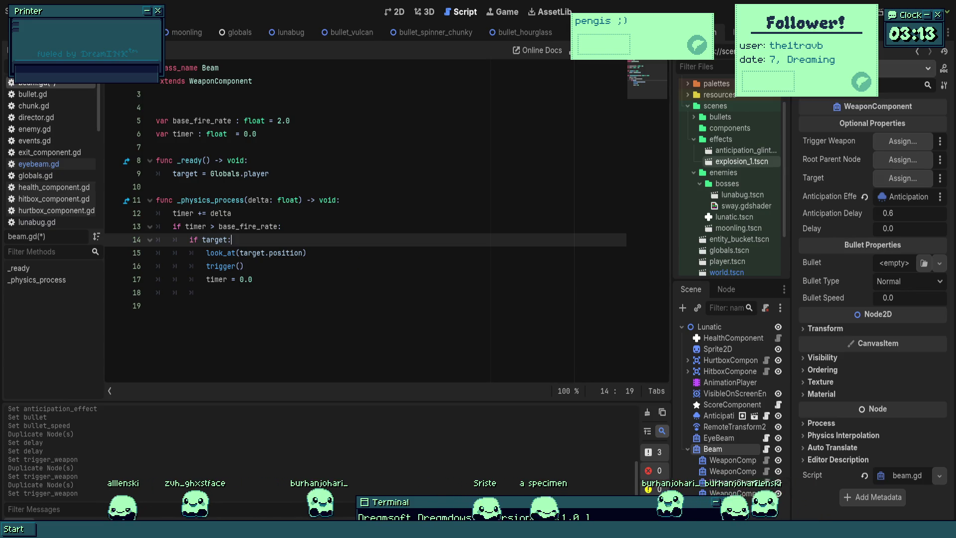
key(ctrl+s)
click(751, 440)
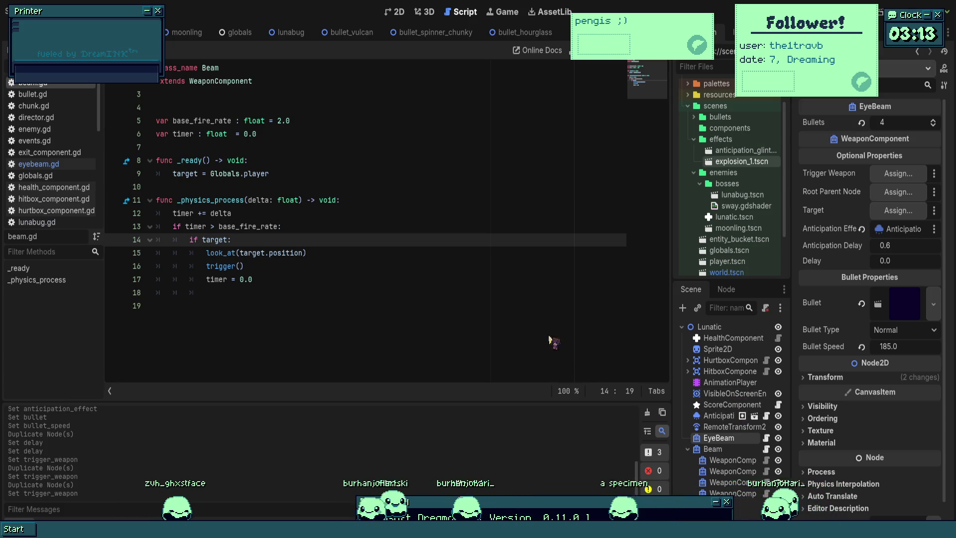
- Delete the EyeBeam node and inspect the Beam's weapon components
key(Delete)
click(464, 326)
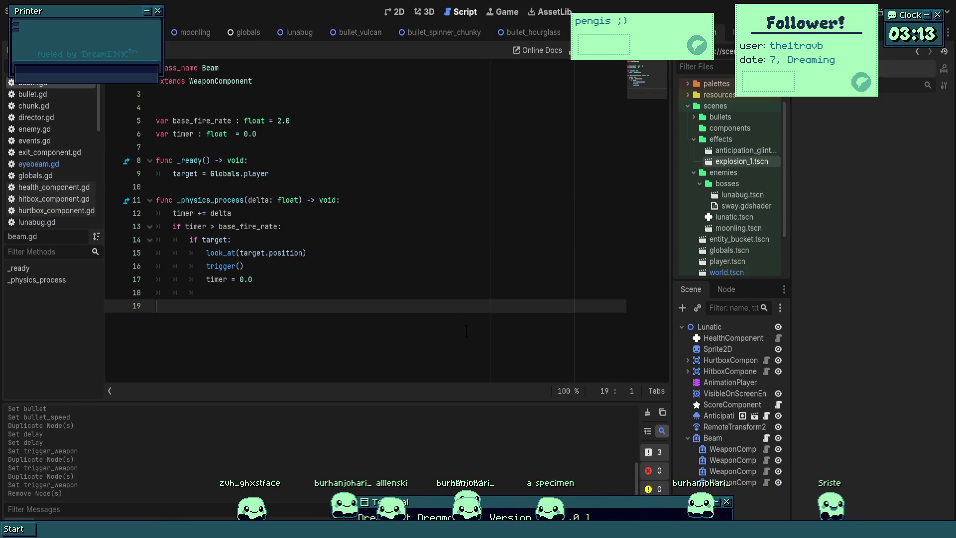
click(732, 460)
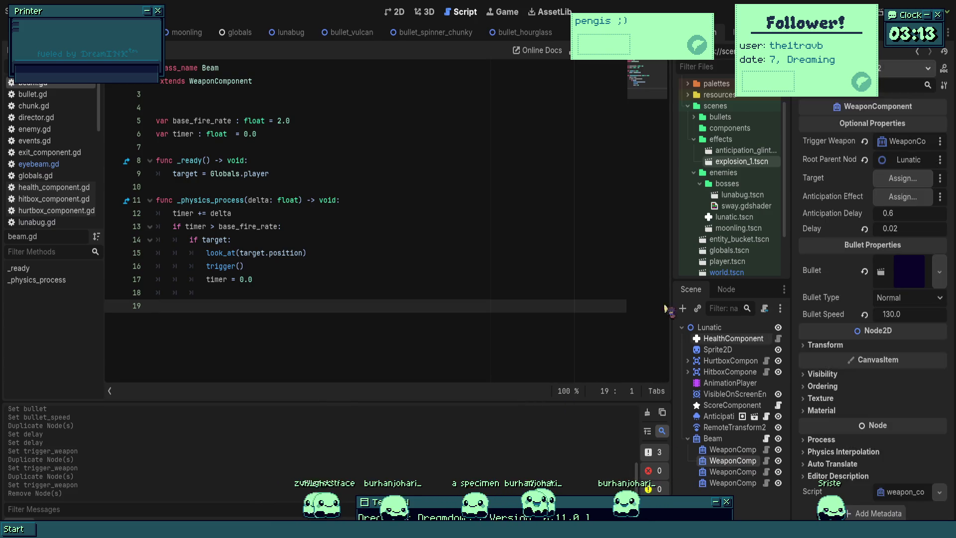
click(395, 12)
- Run the World scene to test the beam, then stop and return to the Lunatic scene
key(ctrl+Tab)
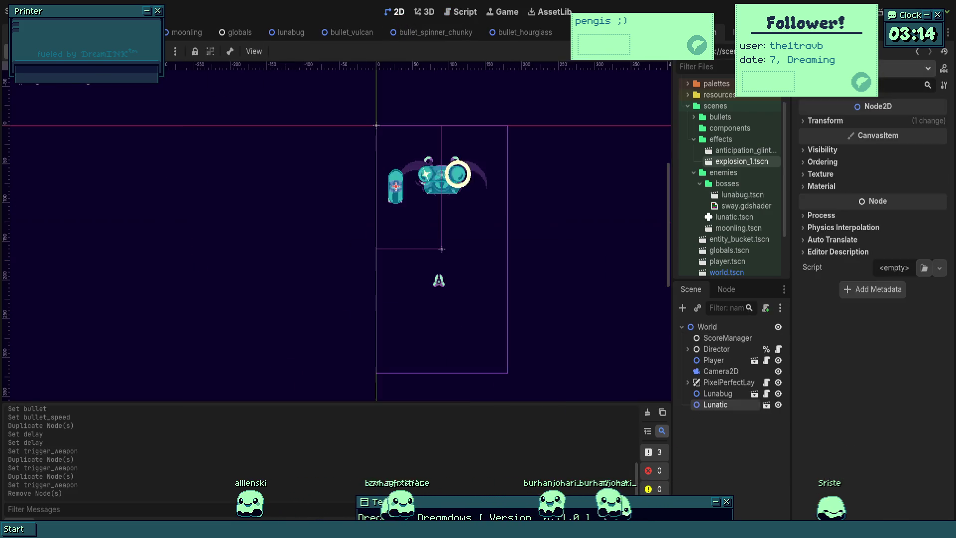
key(F5)
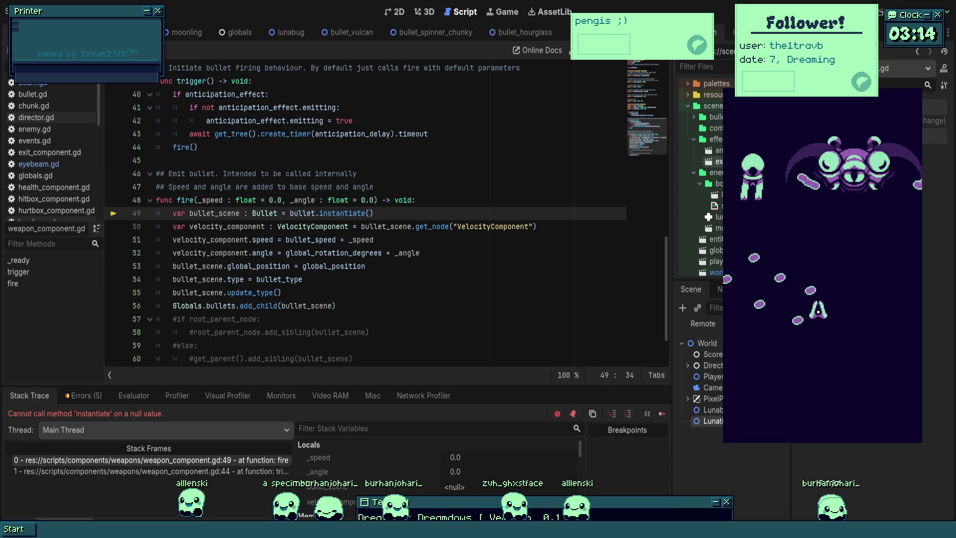
key(F8)
key(ctrl+F1)
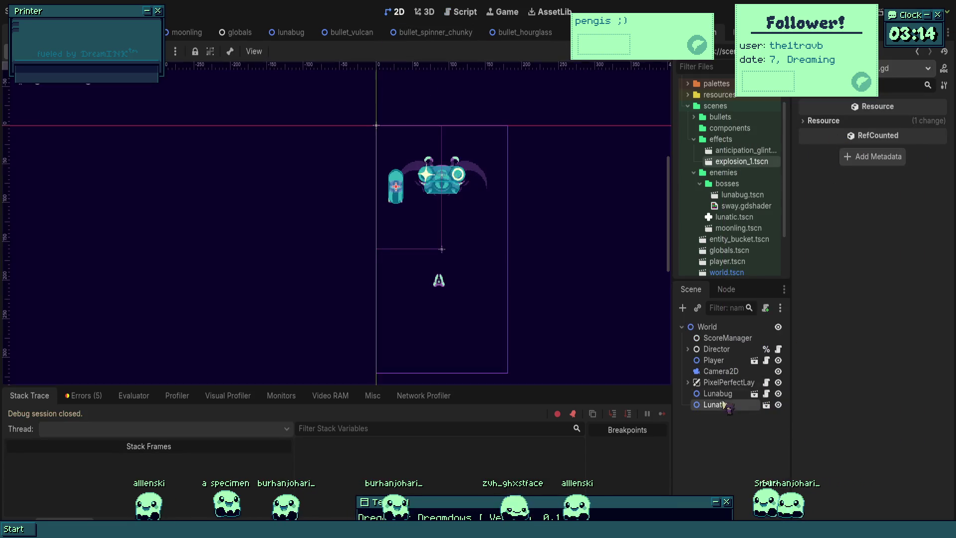
key(ctrl+Tab)
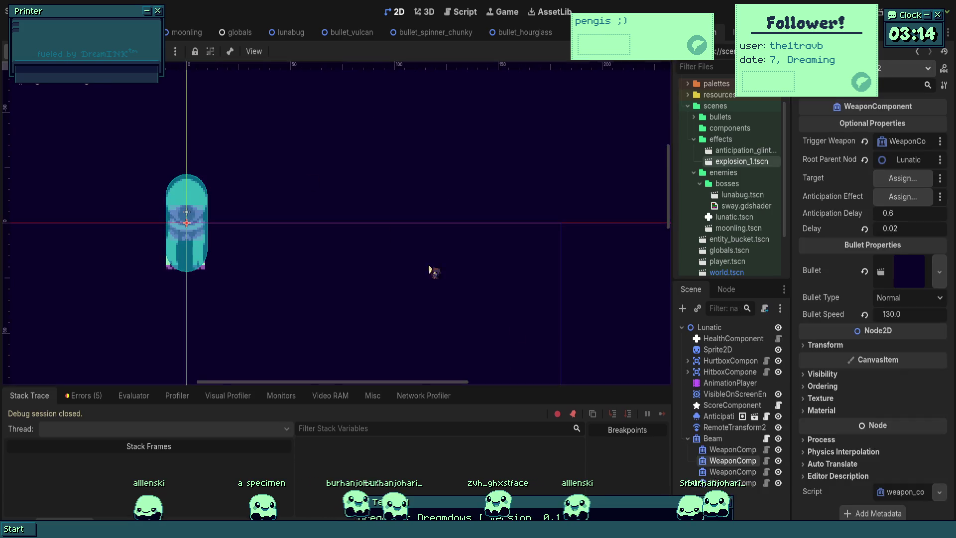
- Open ScatterMoon's scattermoon.gd and select its trigger() function for copying
click(732, 472)
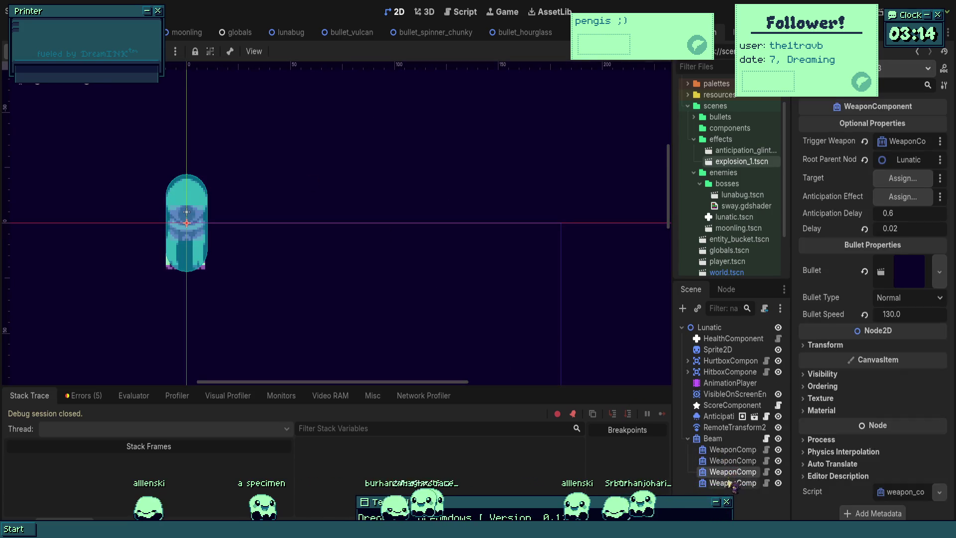
click(731, 439)
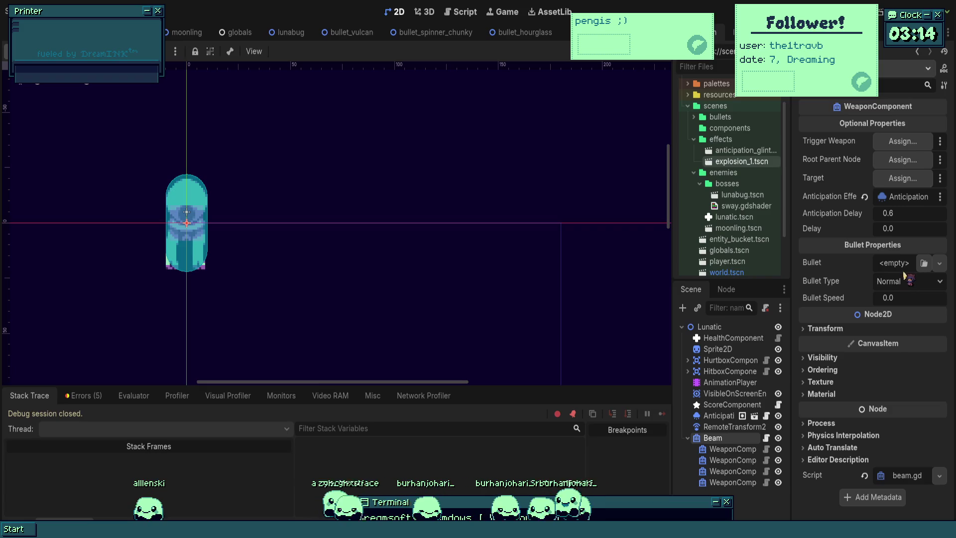
key(ctrl+F3)
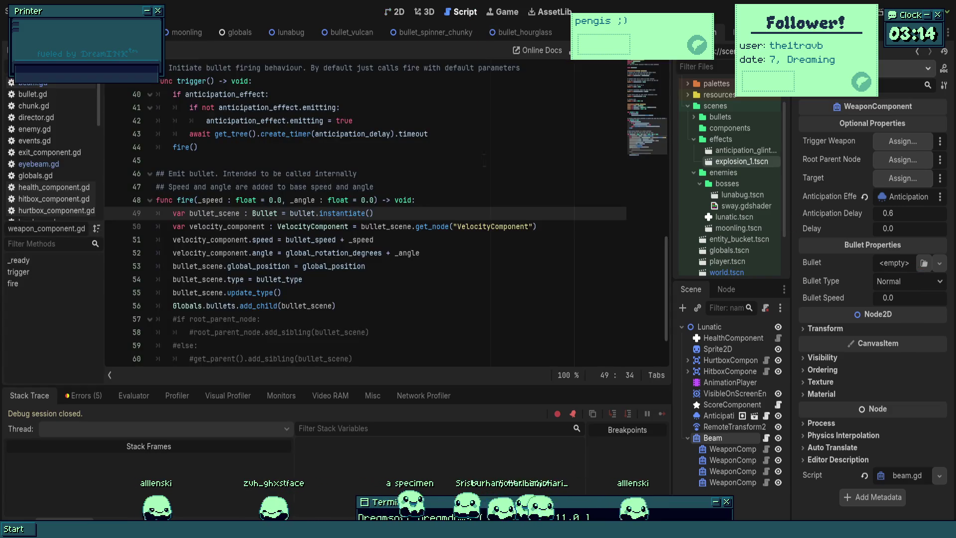
click(745, 436)
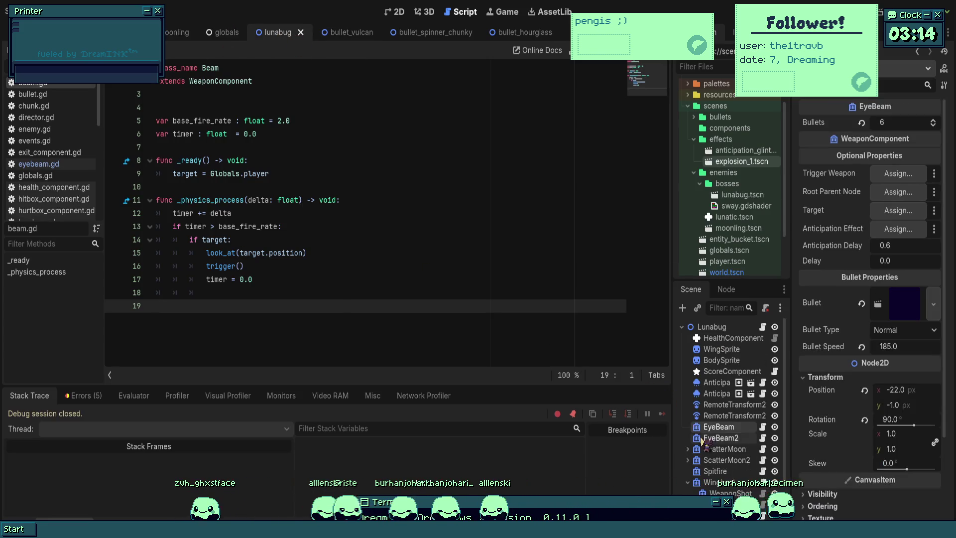
click(762, 449)
click(331, 309)
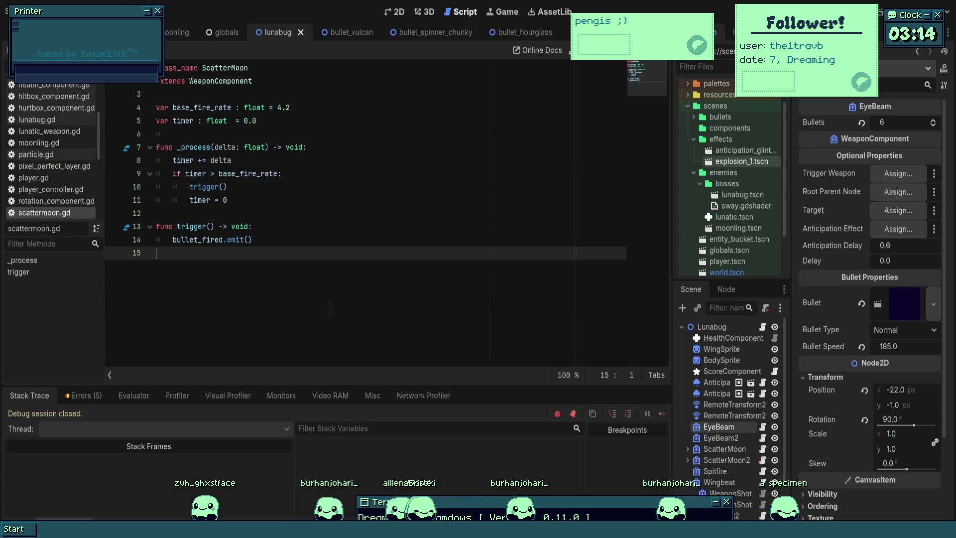
drag(158, 253, 139, 218)
key(ctrl+c)
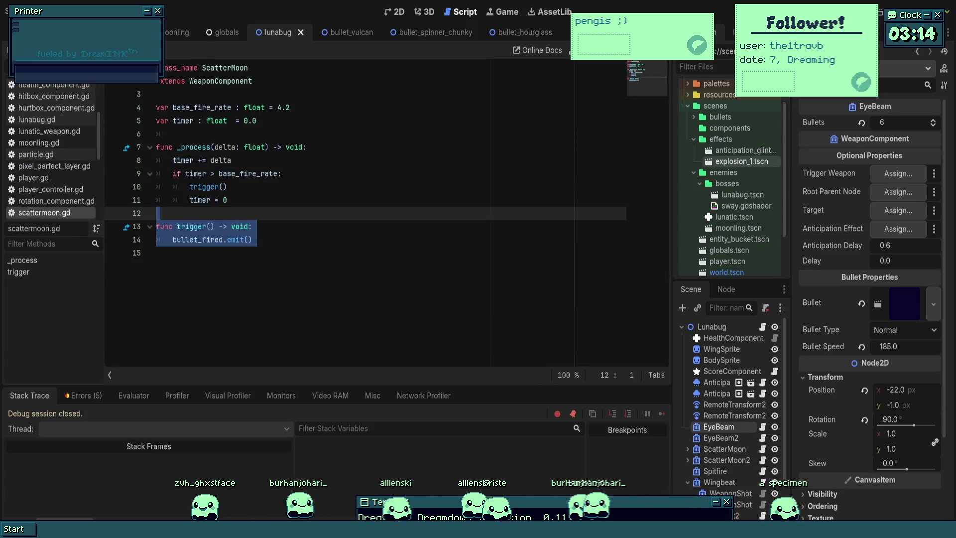
- Paste ScatterMoon's trigger() onto line 19 of the Lunatic's beam.gd and run the game
click(142, 32)
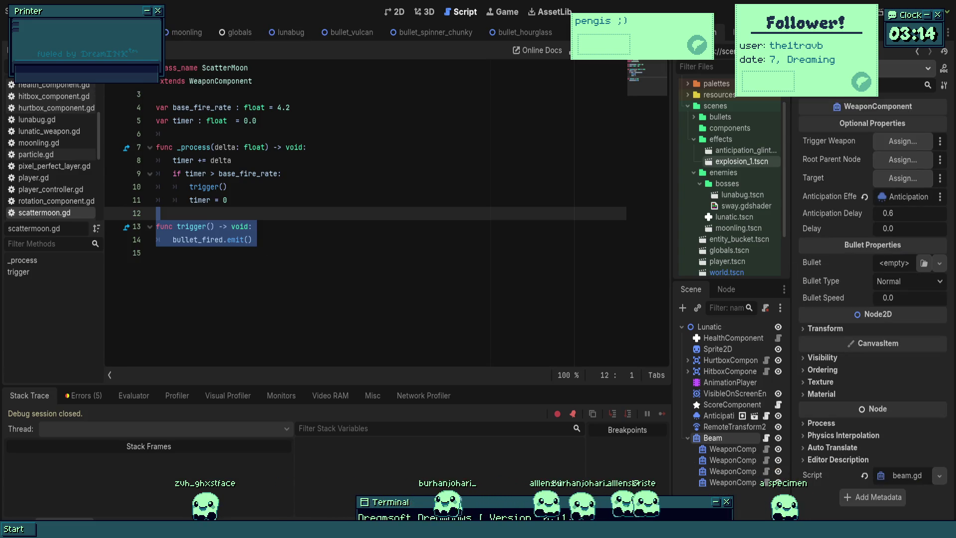
click(767, 438)
click(270, 311)
key(ctrl+v)
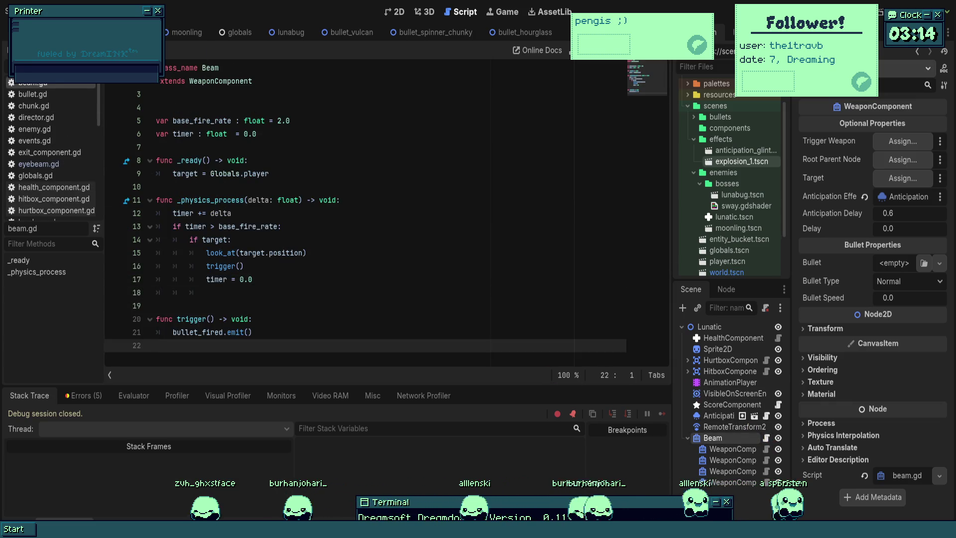
click(270, 305)
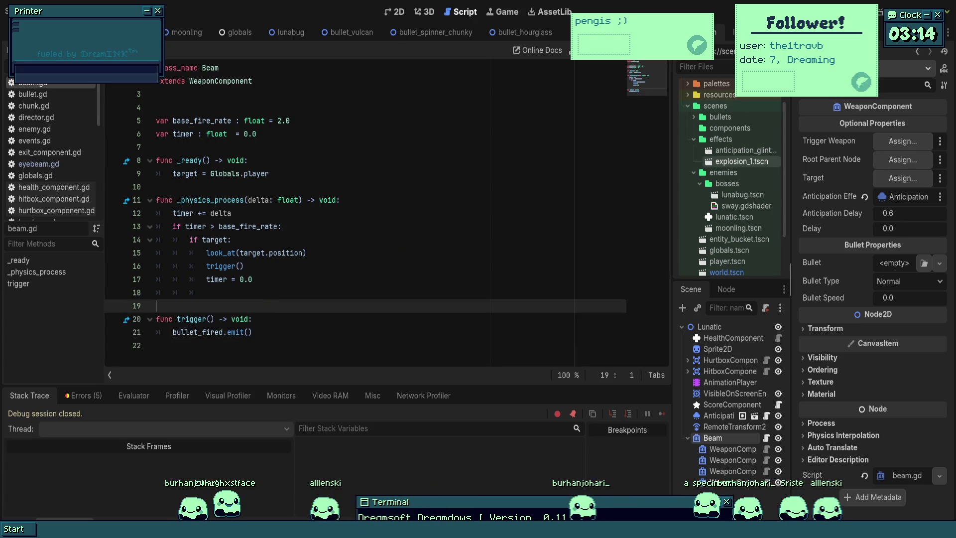
key(alt+o)
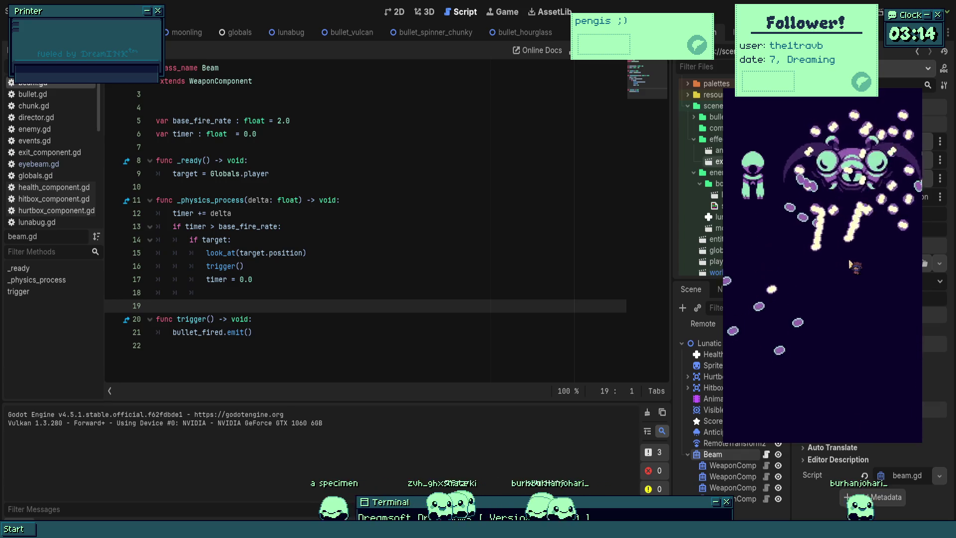
- Stop the game and inspect the inherited trigger() and fire() in weapon_component.gd
click(422, 293)
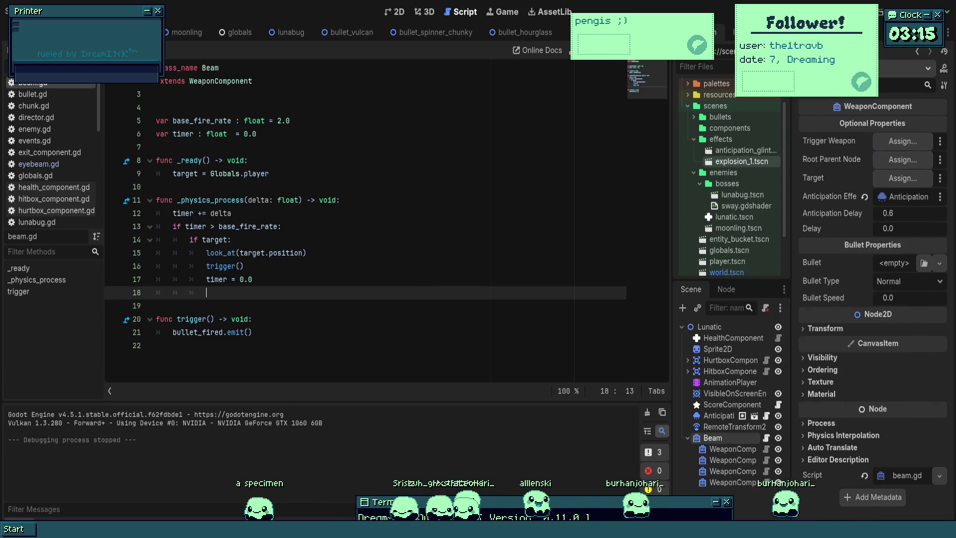
click(422, 306)
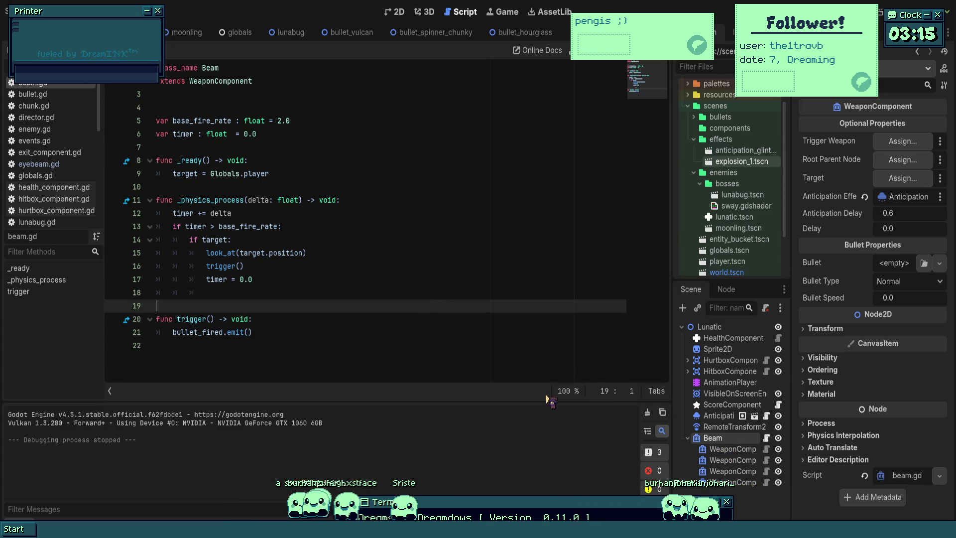
click(299, 320)
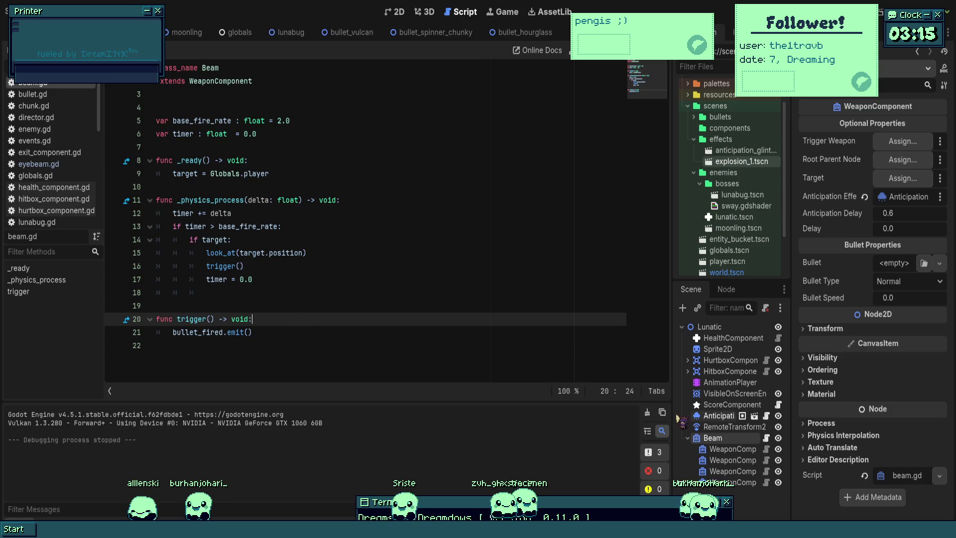
click(126, 320)
click(292, 213)
click(299, 226)
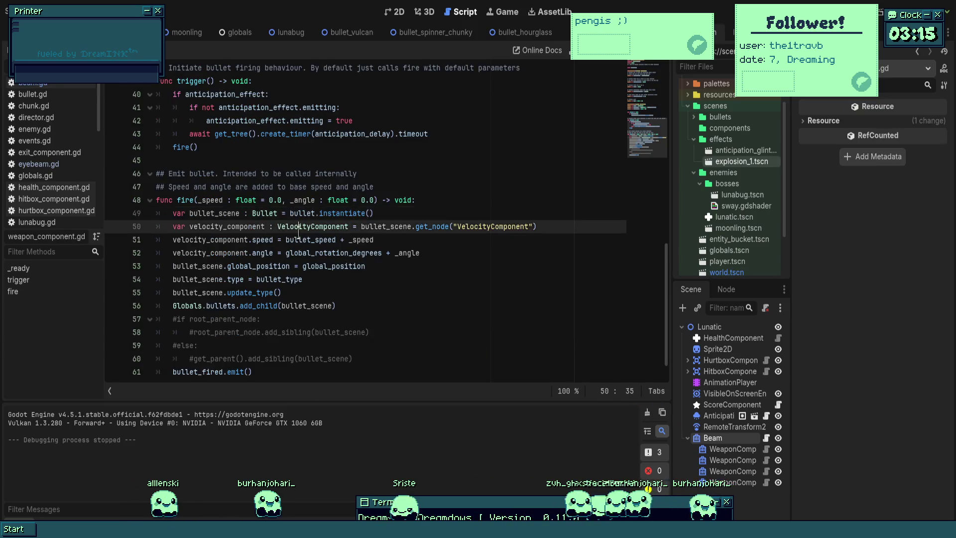
scroll(299, 227, up, 1)
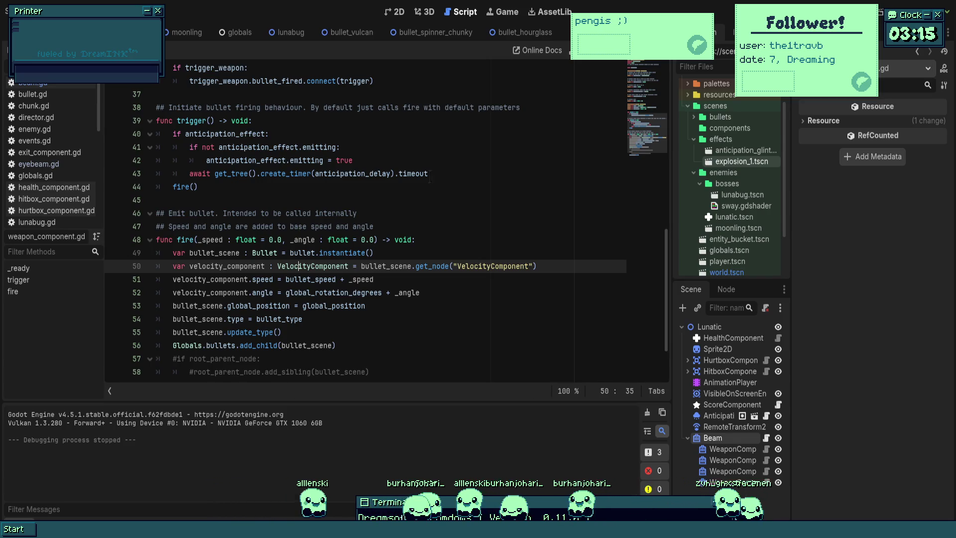
drag(429, 174, 214, 162)
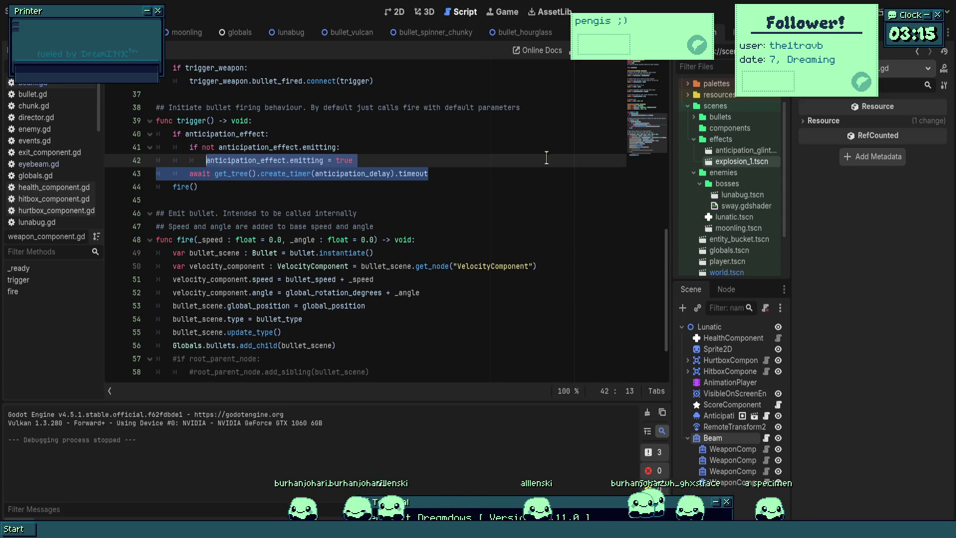
- Undo the pasted trigger() in beam.gd and jump to the WeaponComponent script
key(alt+Left)
click(274, 213)
click(274, 320)
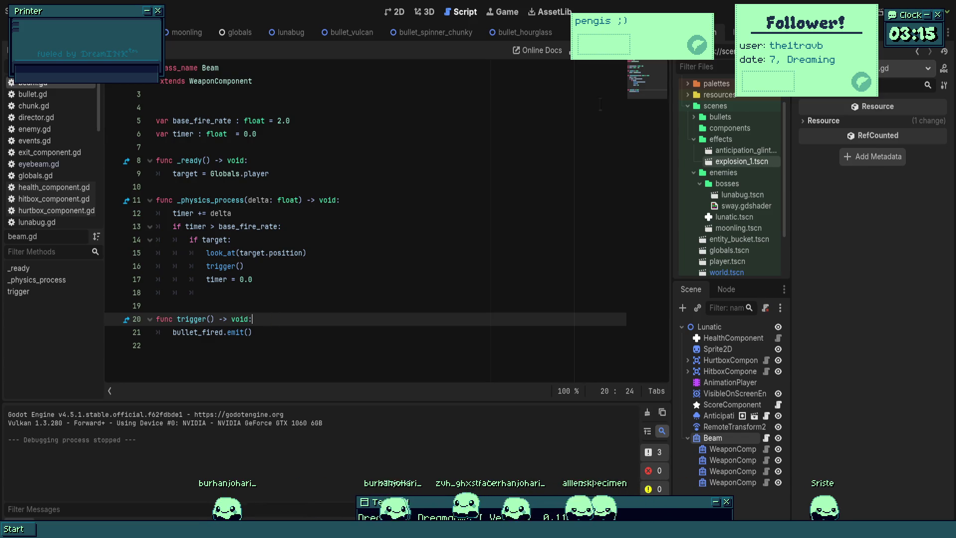
click(395, 12)
click(463, 15)
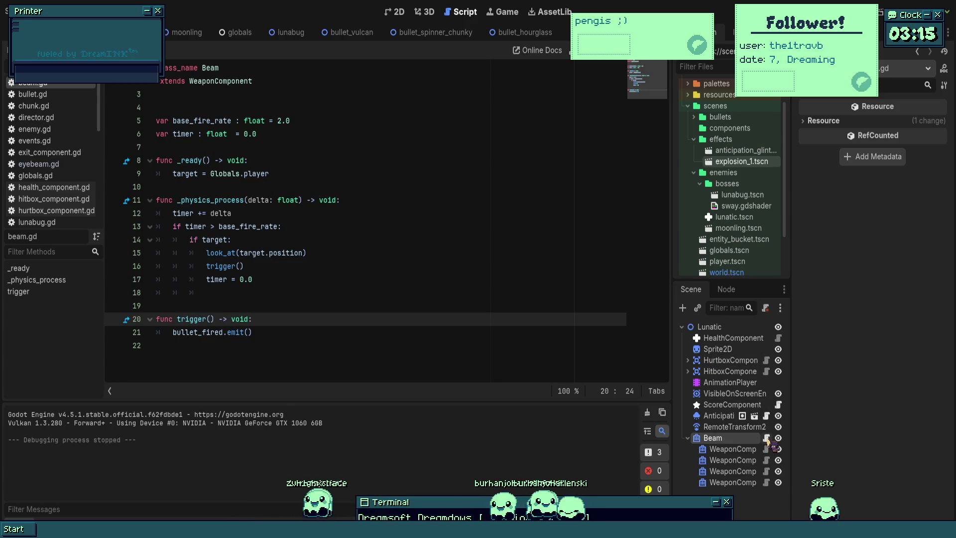
key(ctrl+z)
key(ctrl+z)
key(ctrl+z)
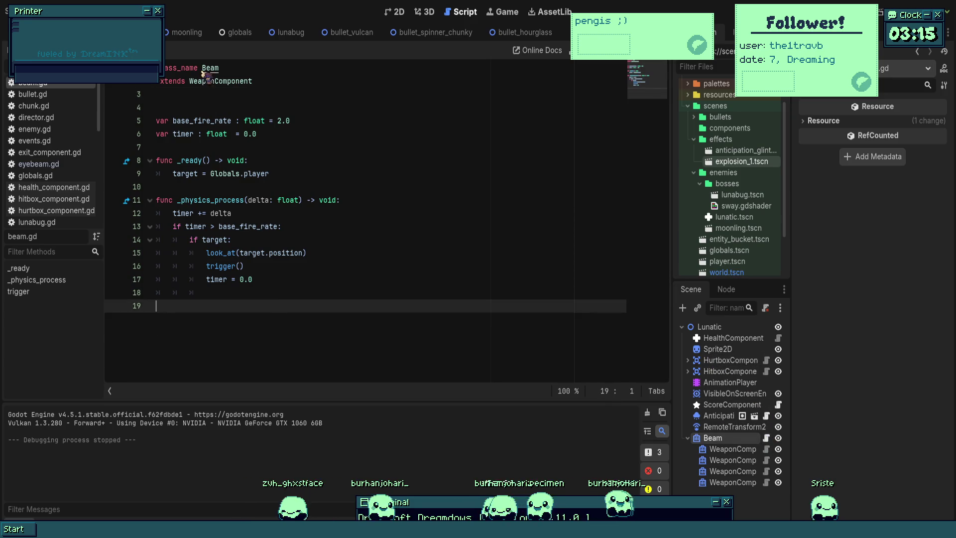
ctrl+click(205, 79)
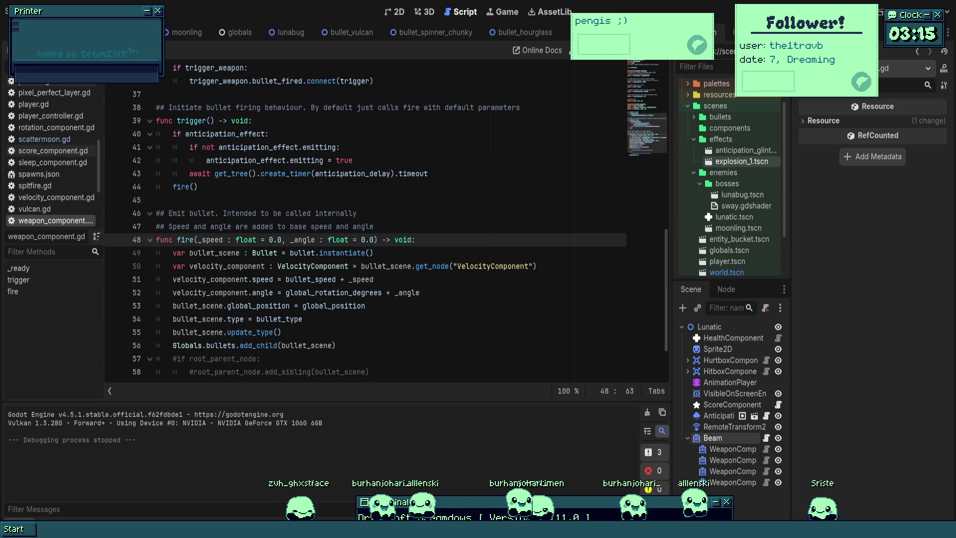
- Wrap the fire() call in trigger() inside 'if bullet:' and save weapon_component.gd
click(453, 173)
key(Return)
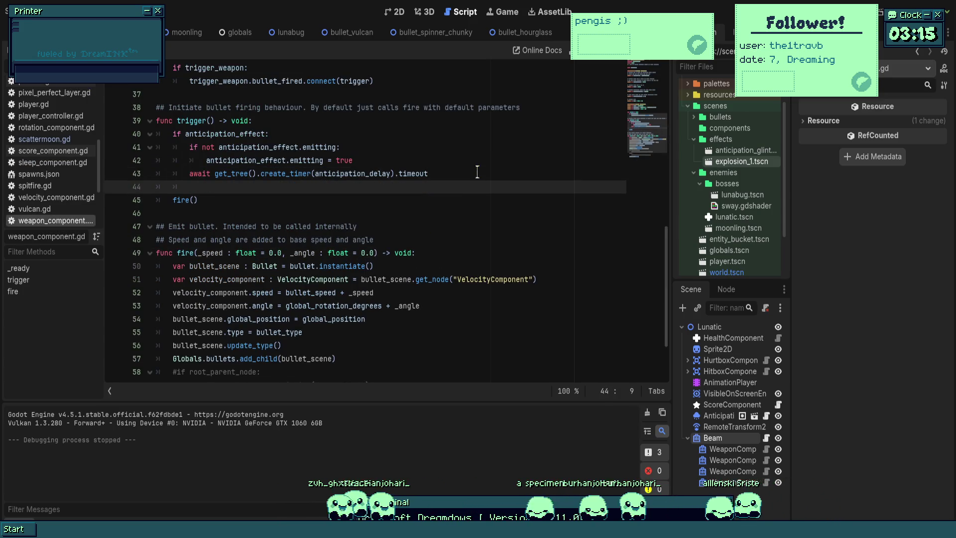
text(ll)
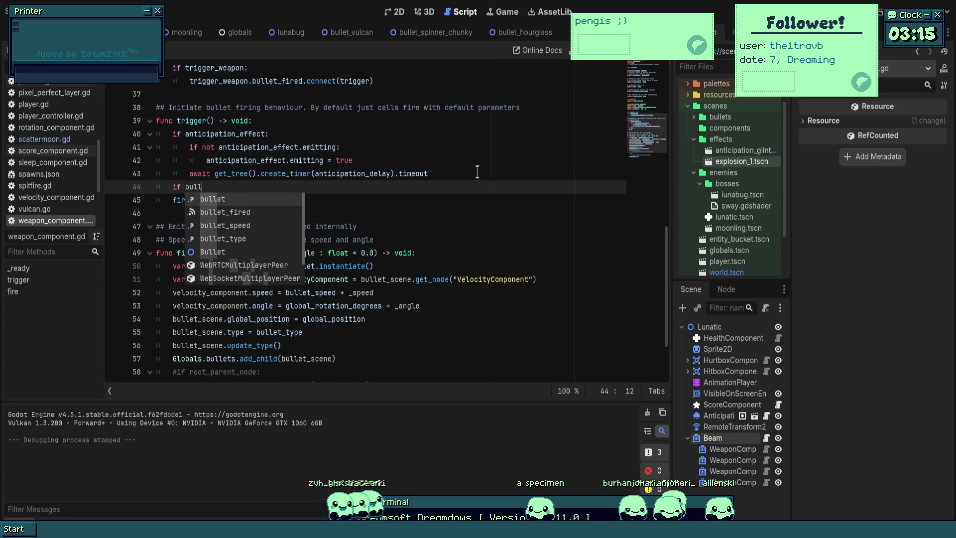
text(et_s)
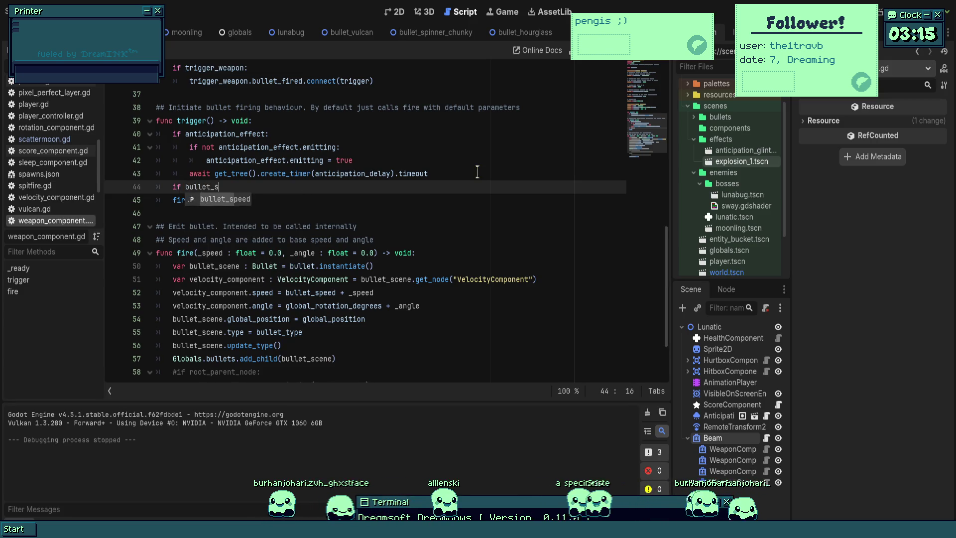
scroll(477, 172, up, 3)
scroll(438, 177, up, 8)
scroll(439, 177, down, 4)
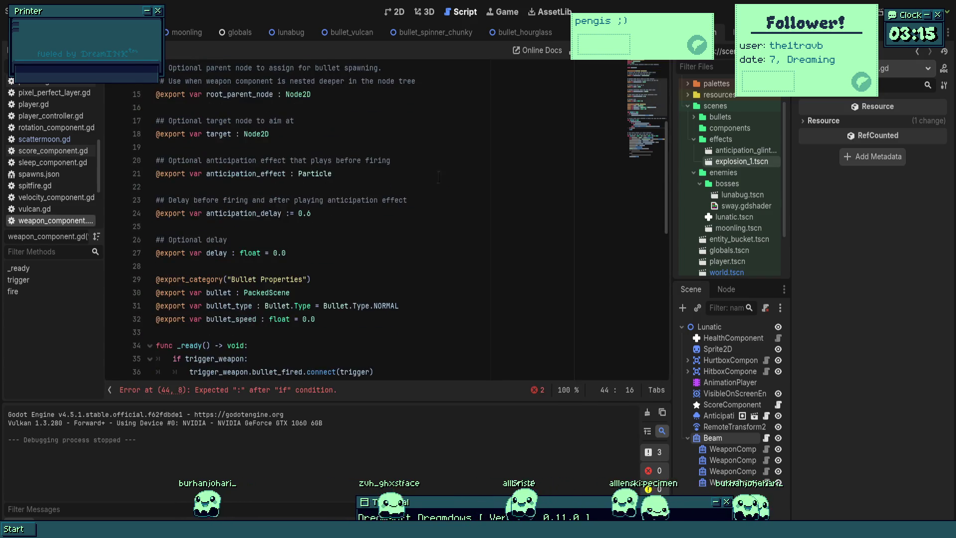
key(BackSpace)
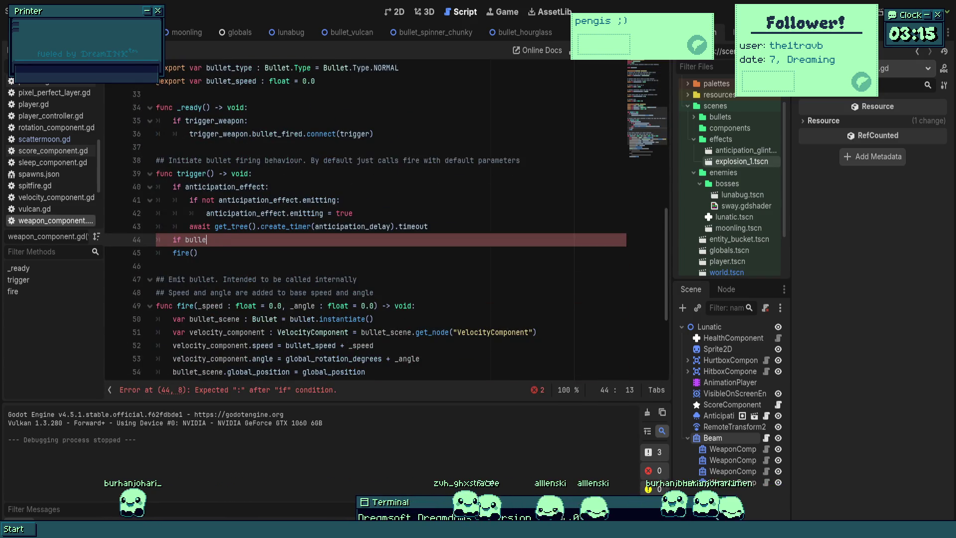
click(415, 252)
key(Tab)
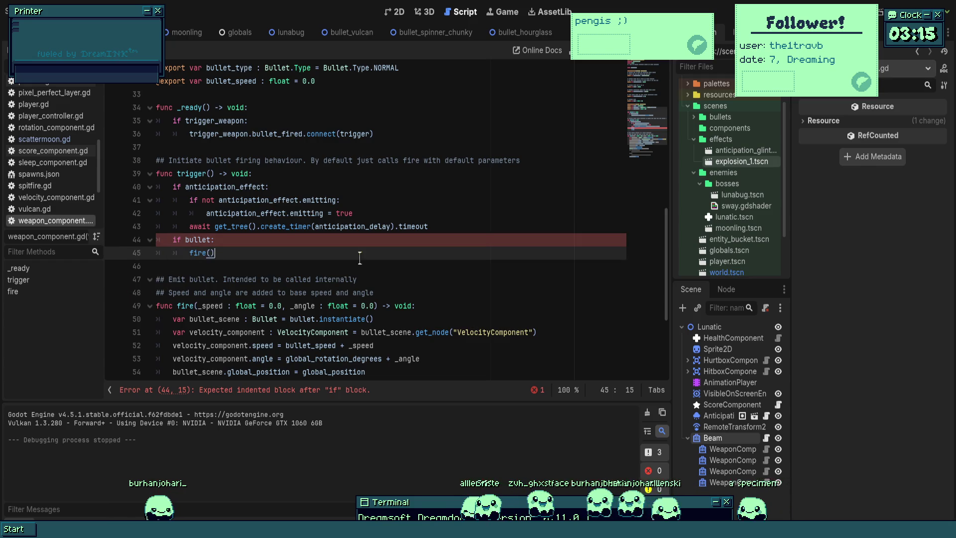
key(ctrl+s)
- Play-test the Lunatic boss moving the ship left and right, then stop and show the 2D view
key(F5)
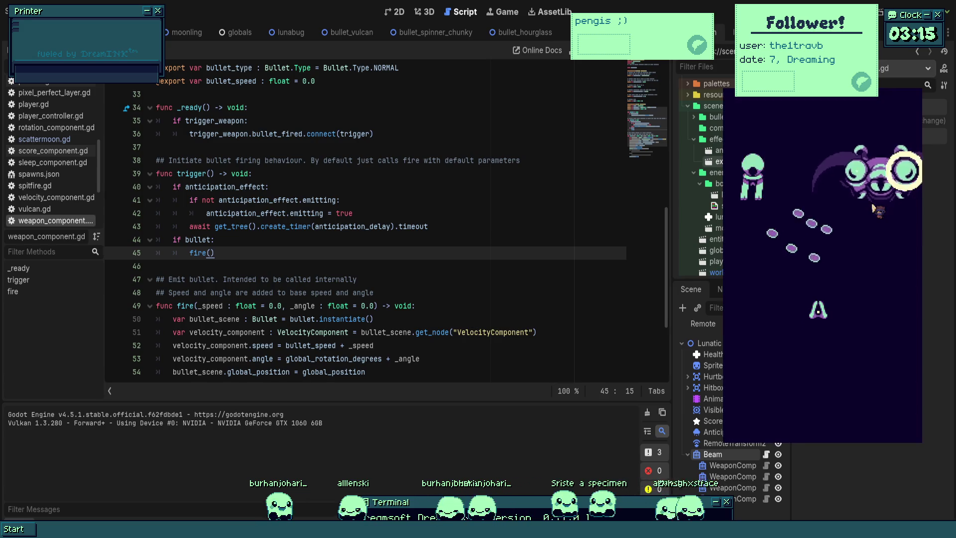
key(Right)
key(Left)
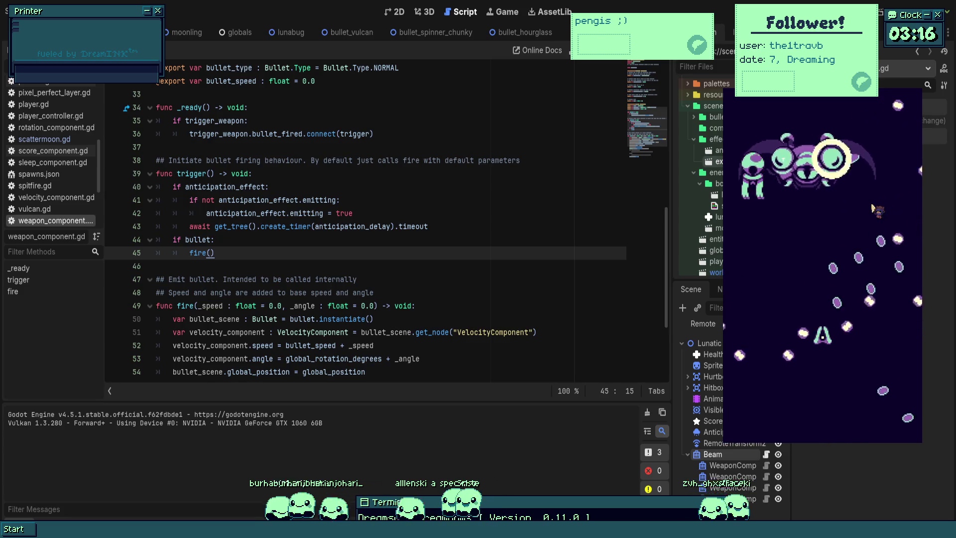
key(Escape)
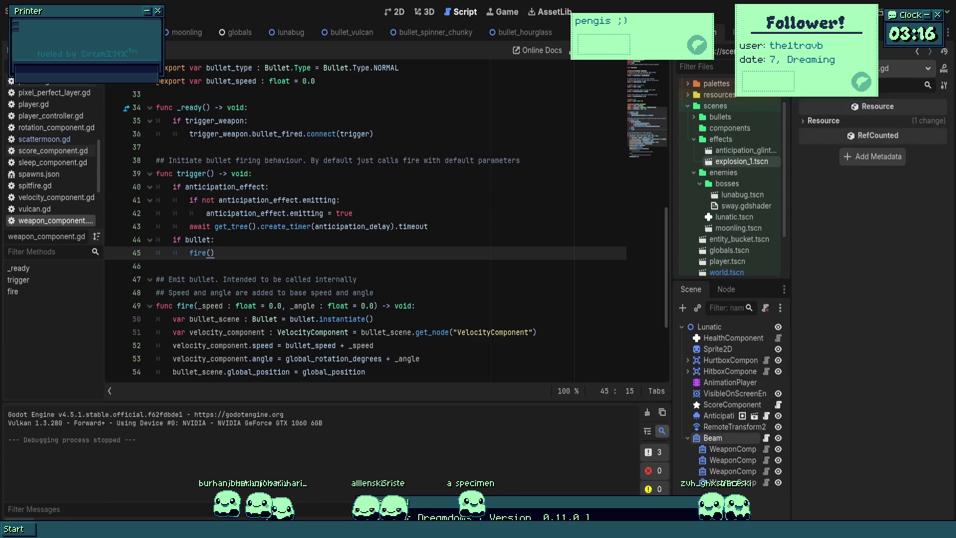
click(401, 12)
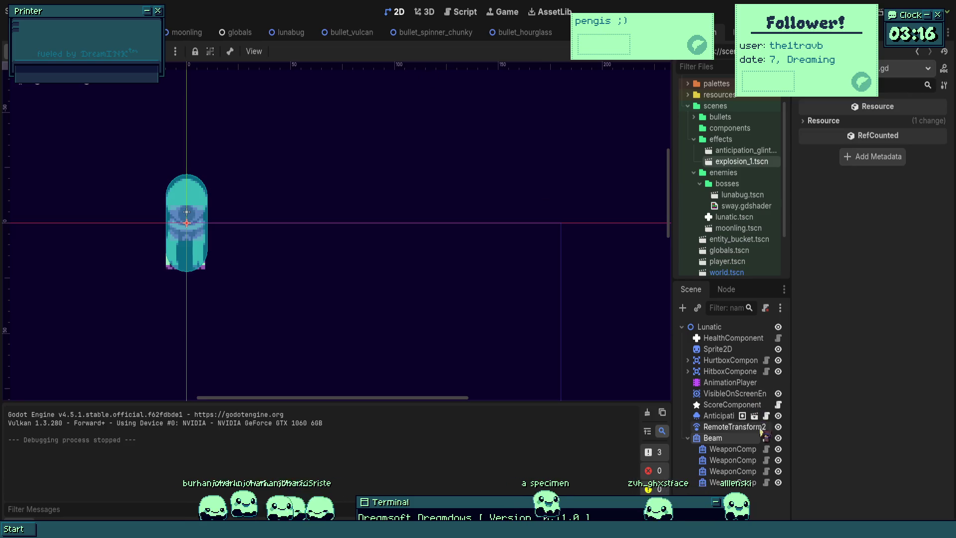
- Compare the Delay of the Beam's first and second WeaponComponents, then open weapon_component.gd
click(734, 450)
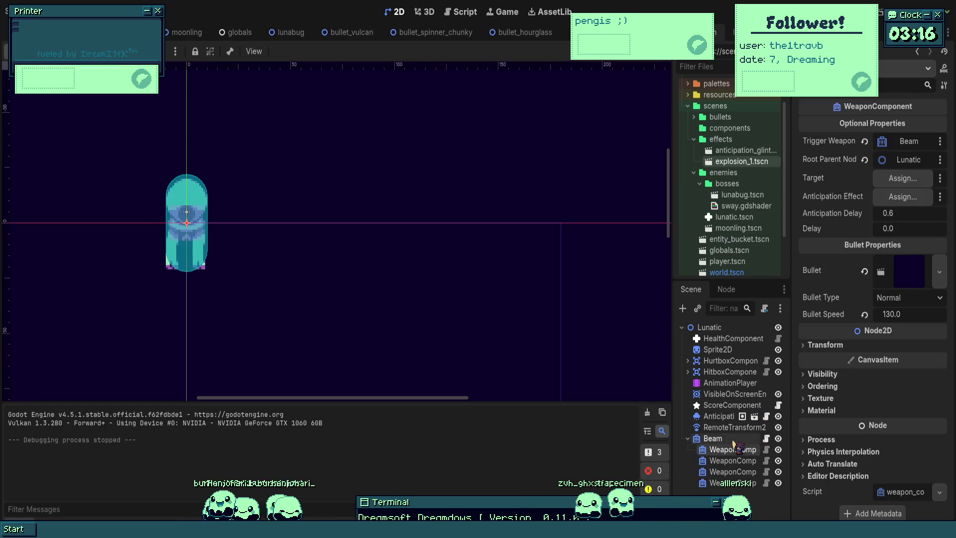
drag(429, 153, 504, 121)
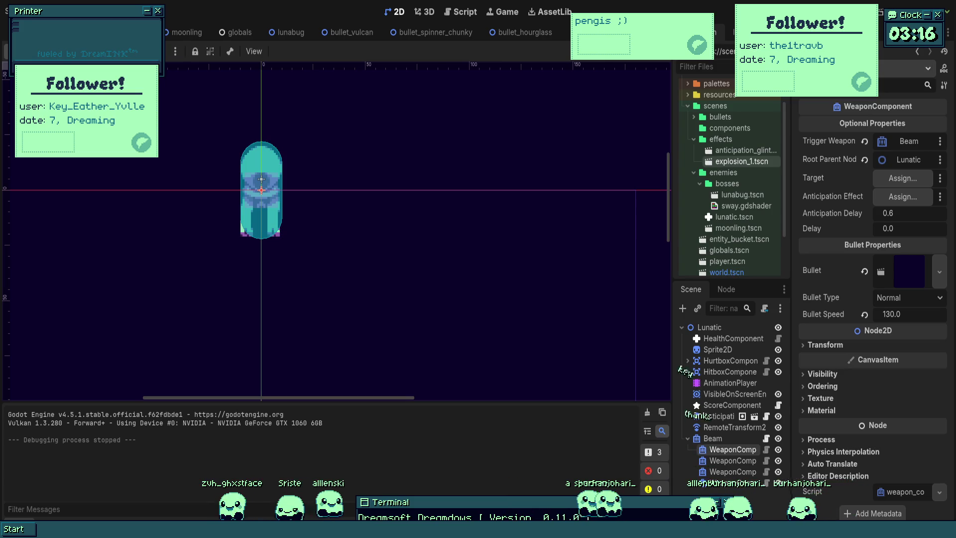
mouse_move(114, 117)
mouse_down()
mouse_move(406, 81)
mouse_move(644, 89)
mouse_move(848, 171)
mouse_move(839, 156)
mouse_move(661, 79)
mouse_move(692, 44)
mouse_up()
drag(581, 35, 446, 25)
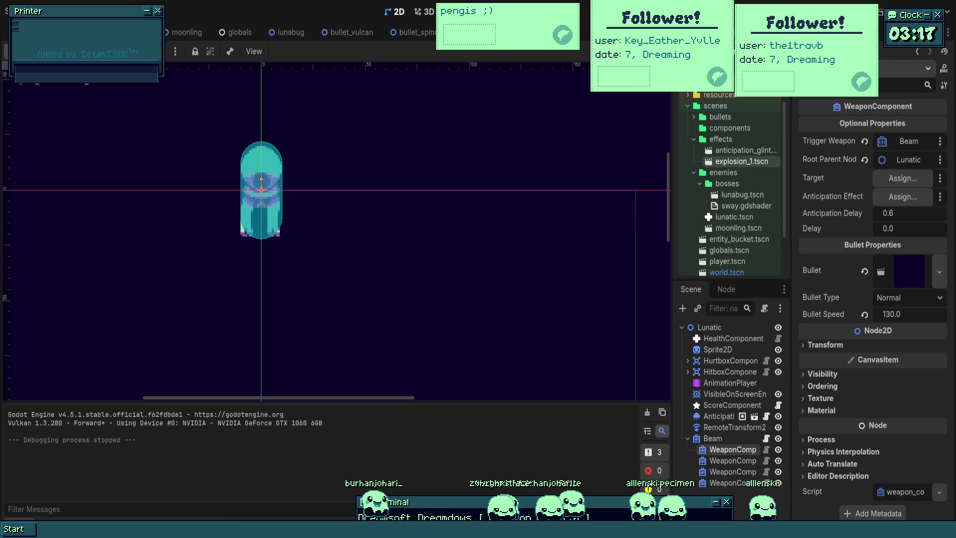
scroll(531, 151, left, 2)
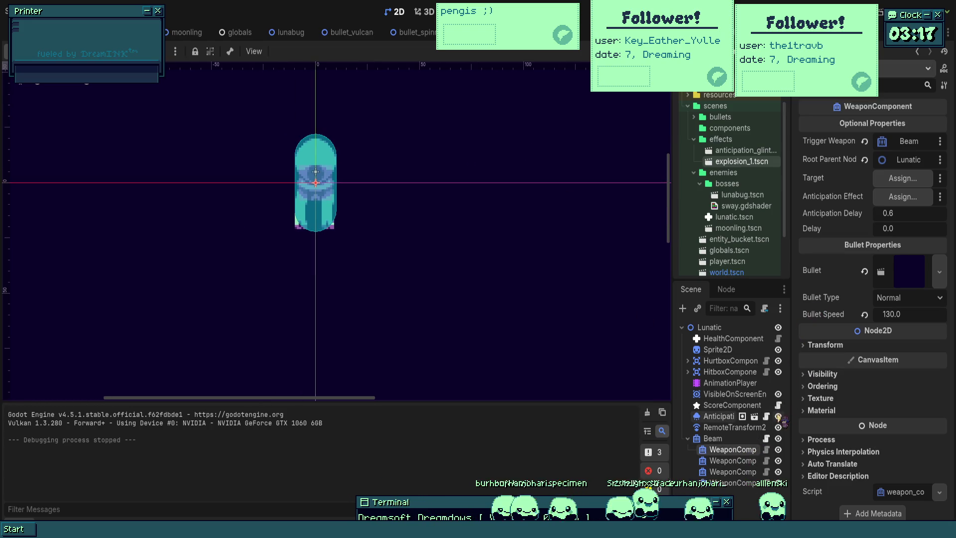
click(749, 461)
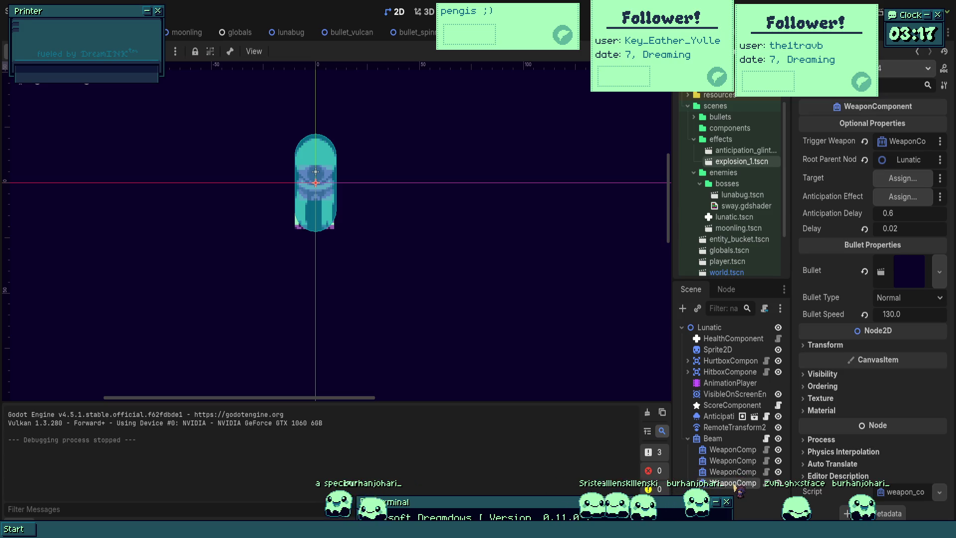
click(734, 450)
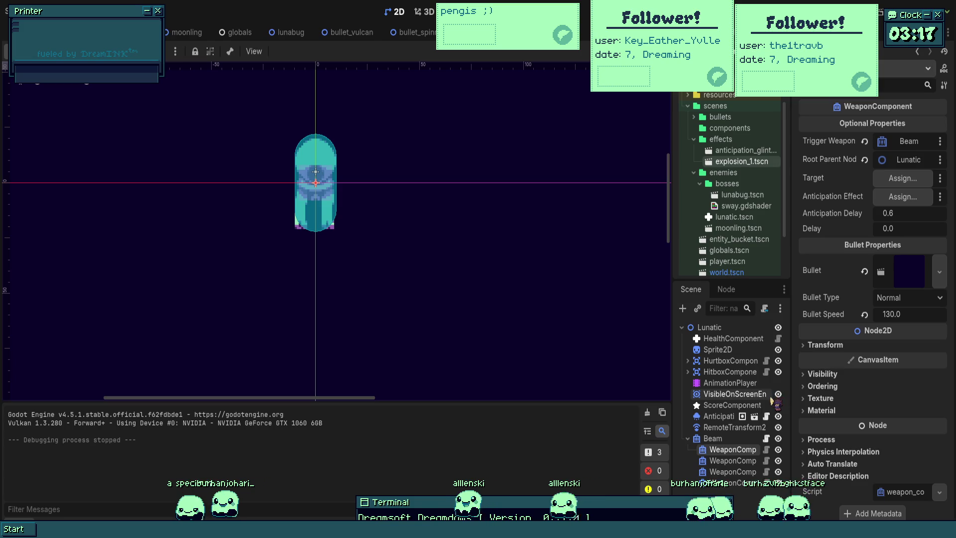
click(767, 450)
key(Down)
key(Down)
key(End)
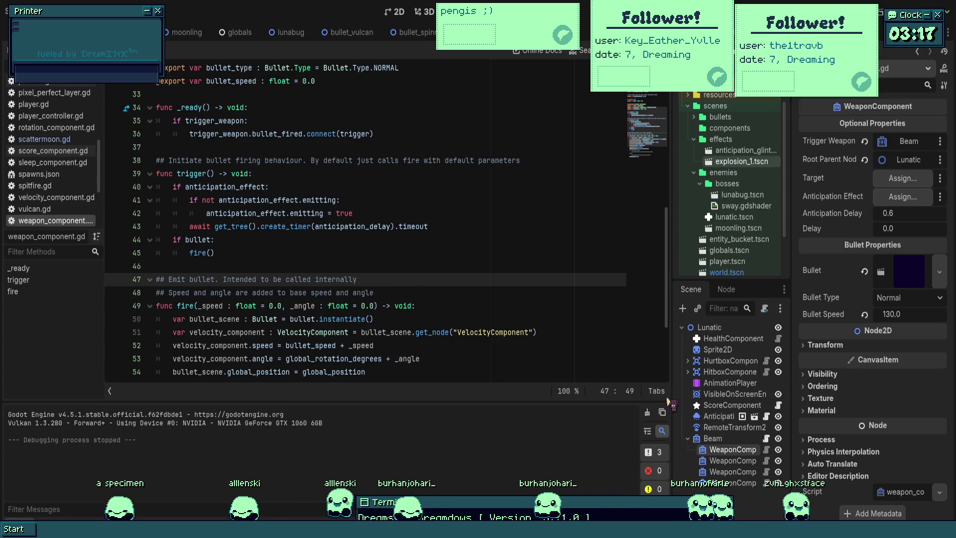
- Declare 'var current_delay : float = 0.0' below the exported variables
key(Up)
key(Up)
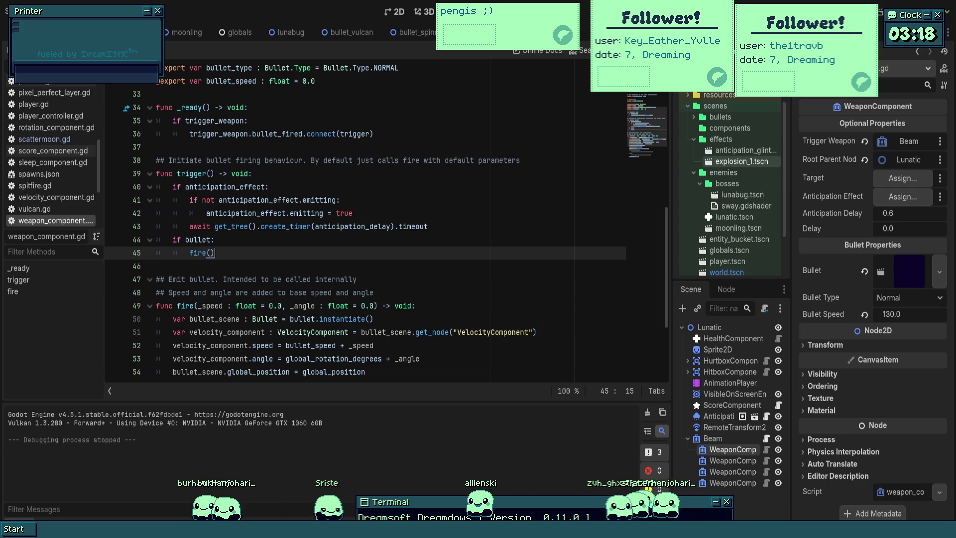
scroll(324, 242, up, 4)
click(324, 243)
scroll(324, 242, up, 5)
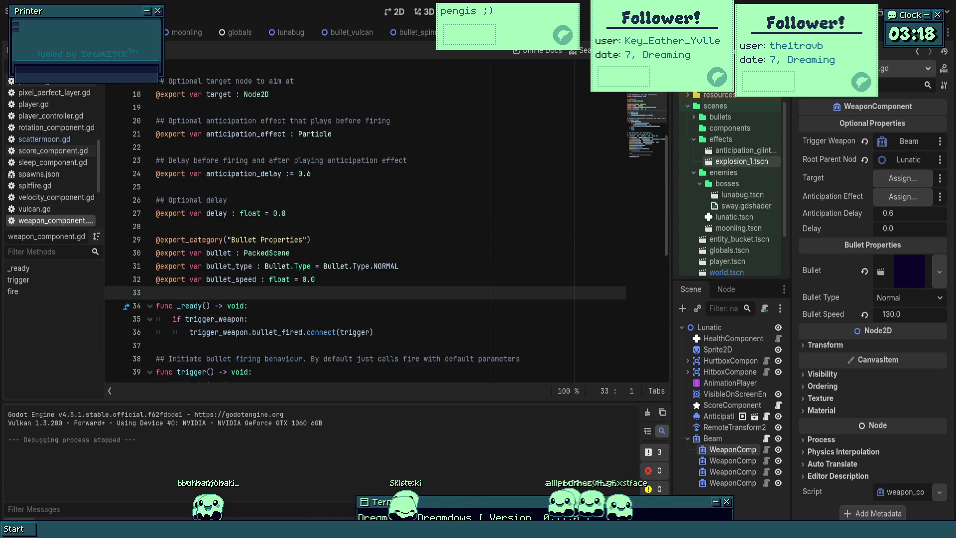
scroll(341, 242, down, 3)
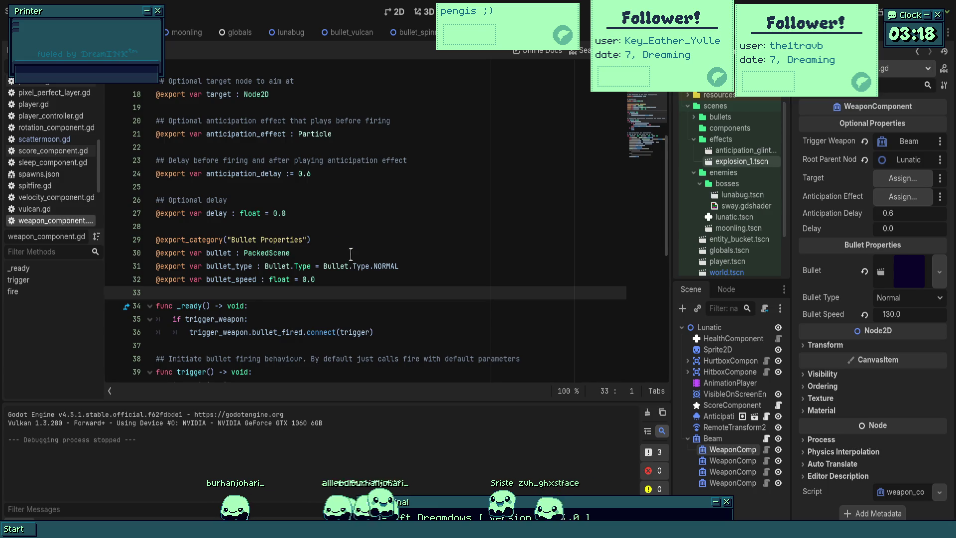
scroll(350, 254, down, 1)
key(Return)
text(var current_delea)
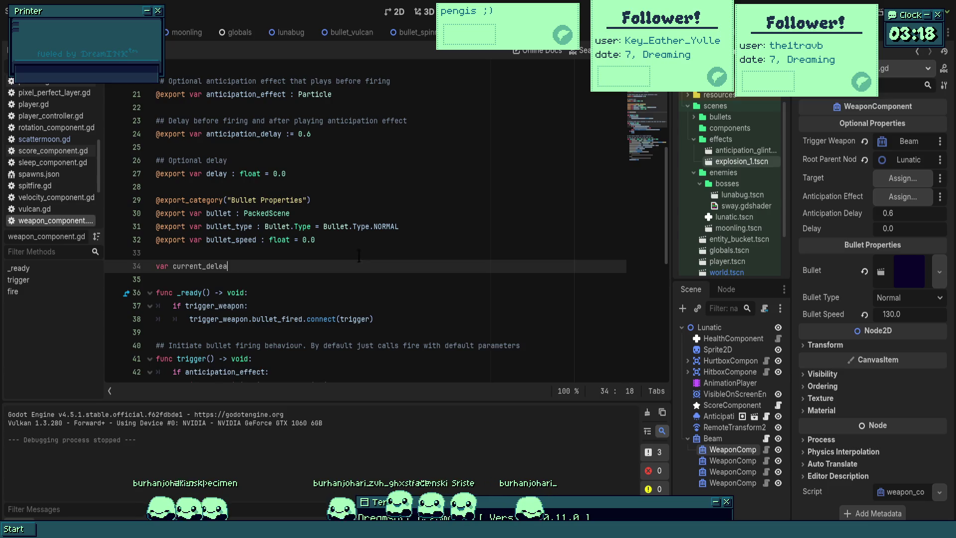
key(BackSpace)
key(BackSpace)
text(float = 0.0)
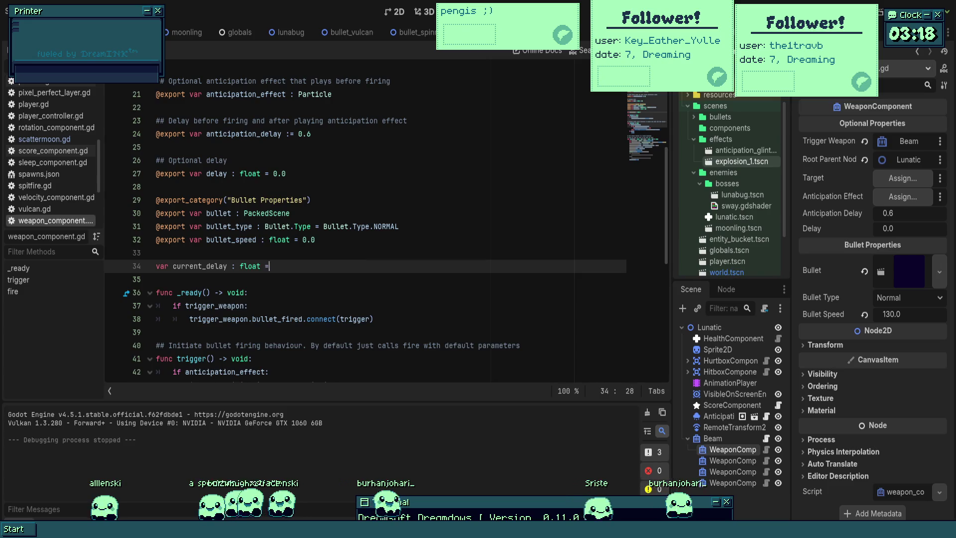
key(Down)
key(Down)
key(Down)
- Add 'current_delay = delay' at the end of _ready()
click(391, 319)
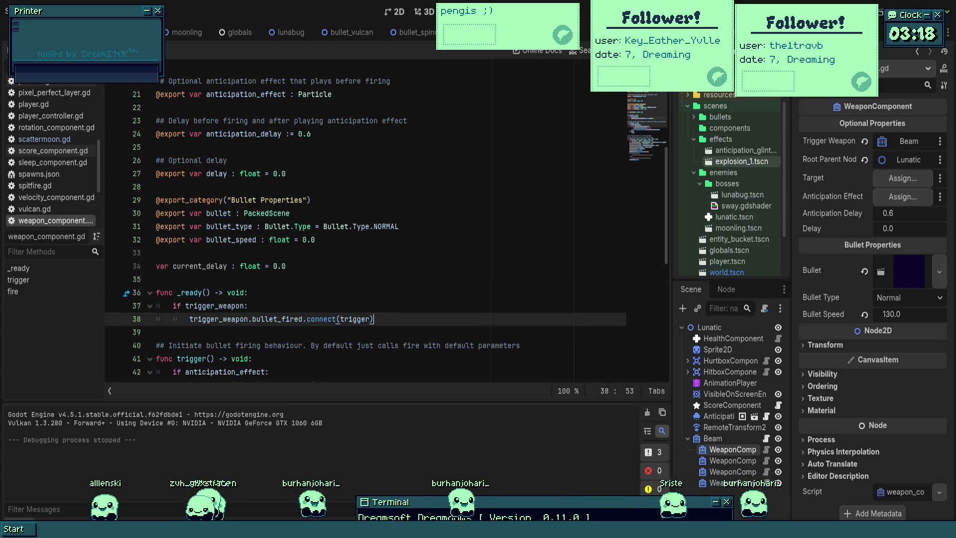
key(Return)
key(BackSpace)
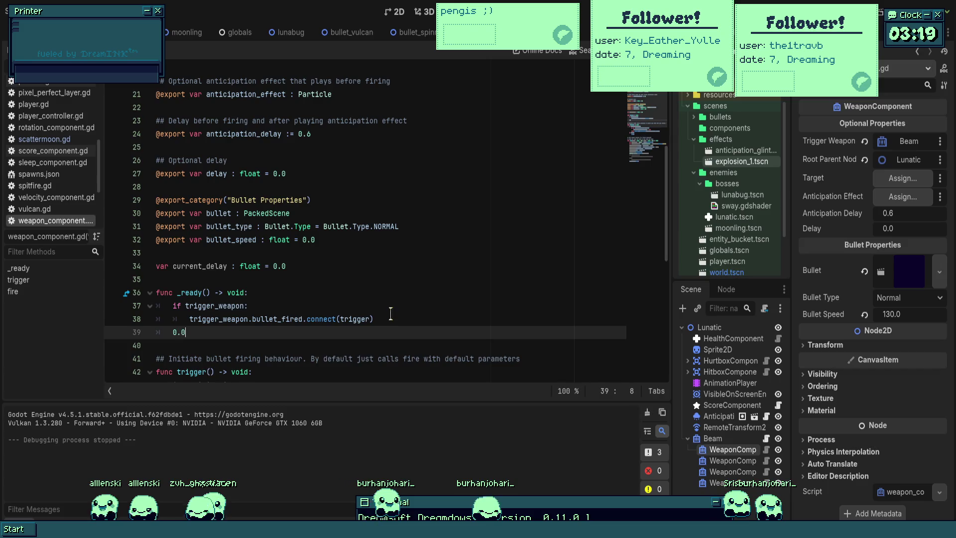
text(_delay = de)
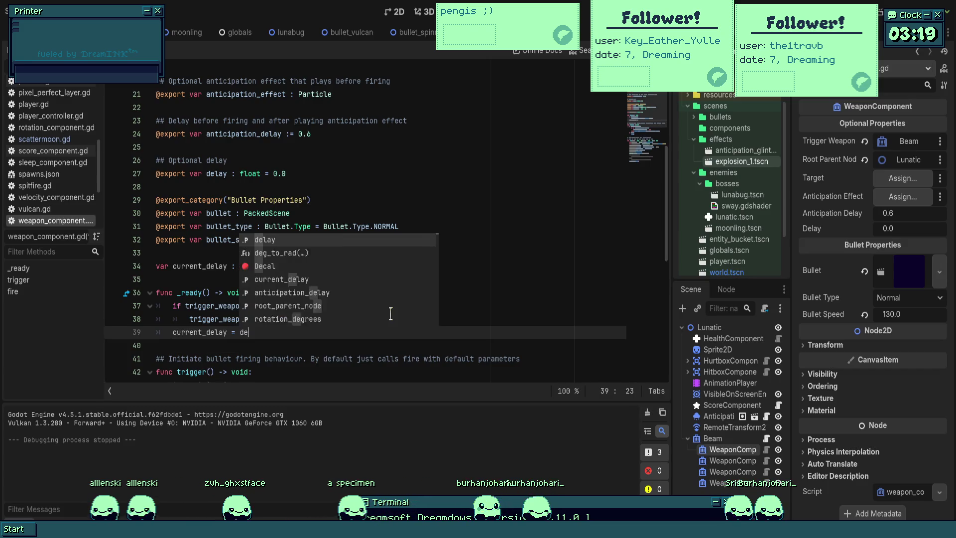
text(lay)
key(Return)
- Begin a new _physics_process function on the blank line after _ready()
scroll(324, 224, down, 4)
click(298, 187)
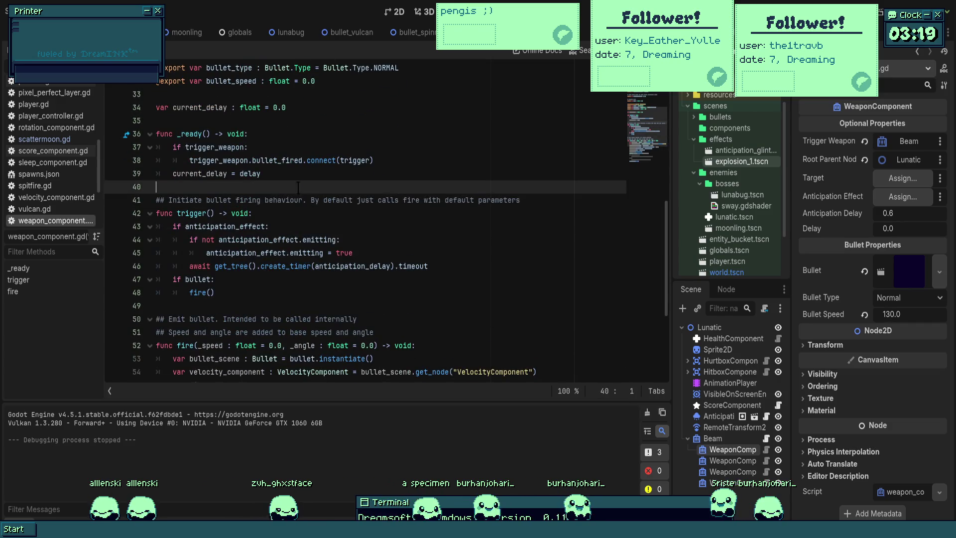
key(Return)
text(func _ph)
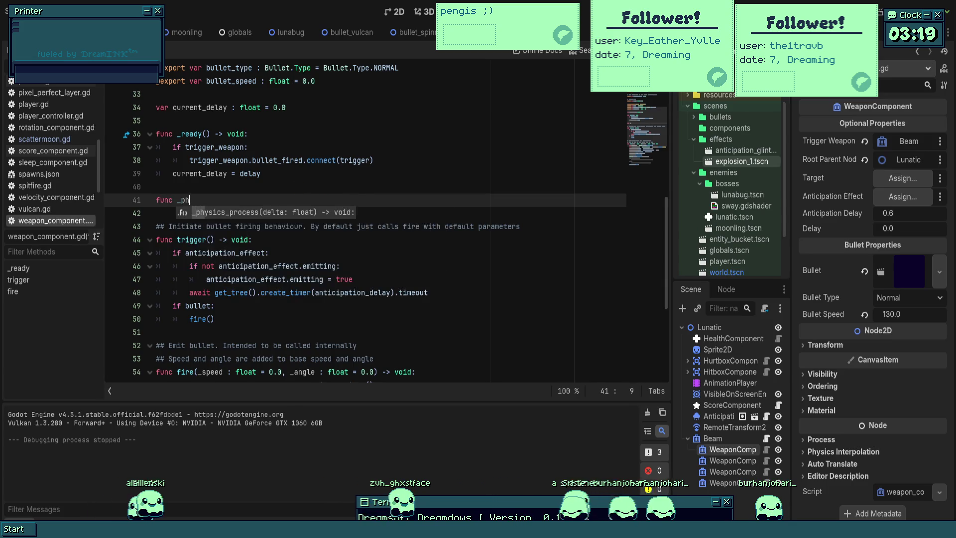
- Write _physics_process(delta) with 'if current_delay > 0:' subtracting delta from current_delay
key(Return)
key(Return)
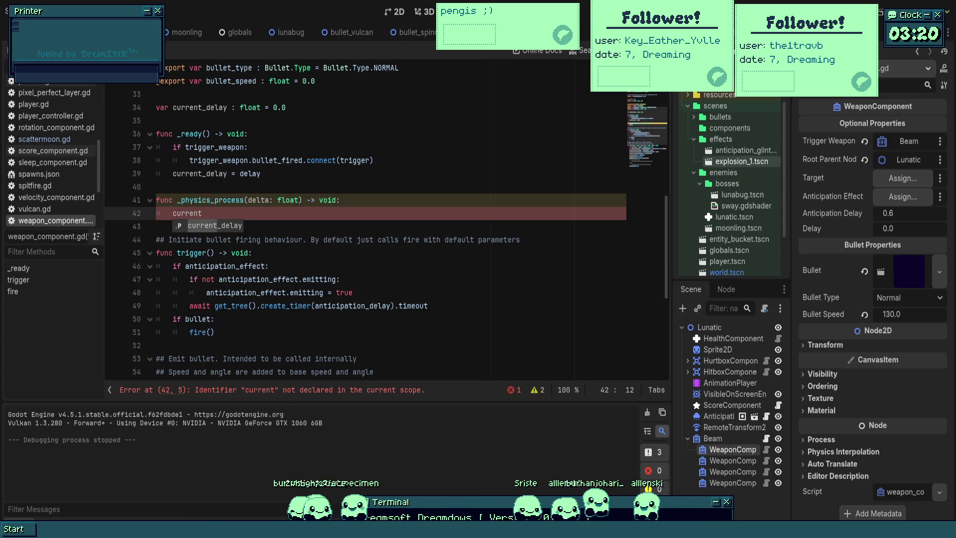
key(Escape)
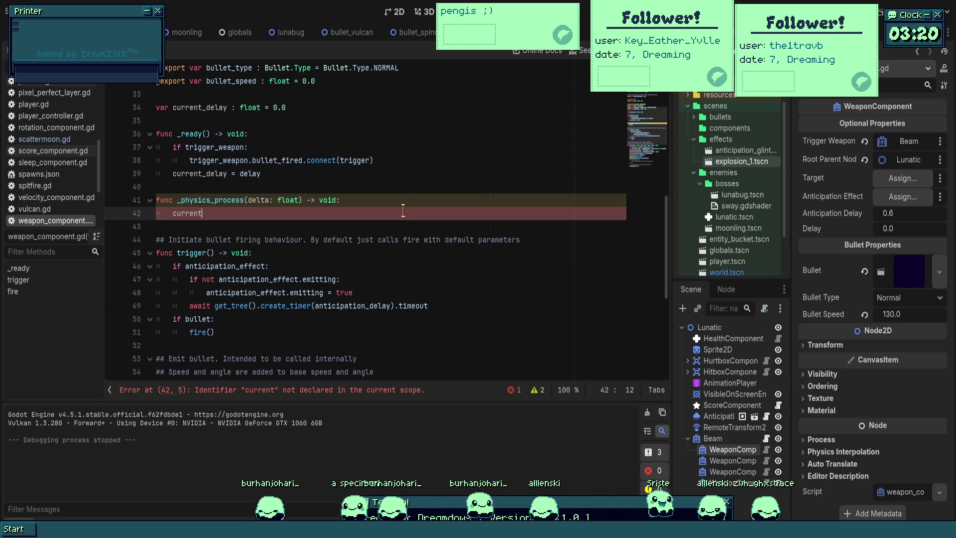
key(BackSpace)
key(BackSpace)
key(BackSpace)
text(if current_)
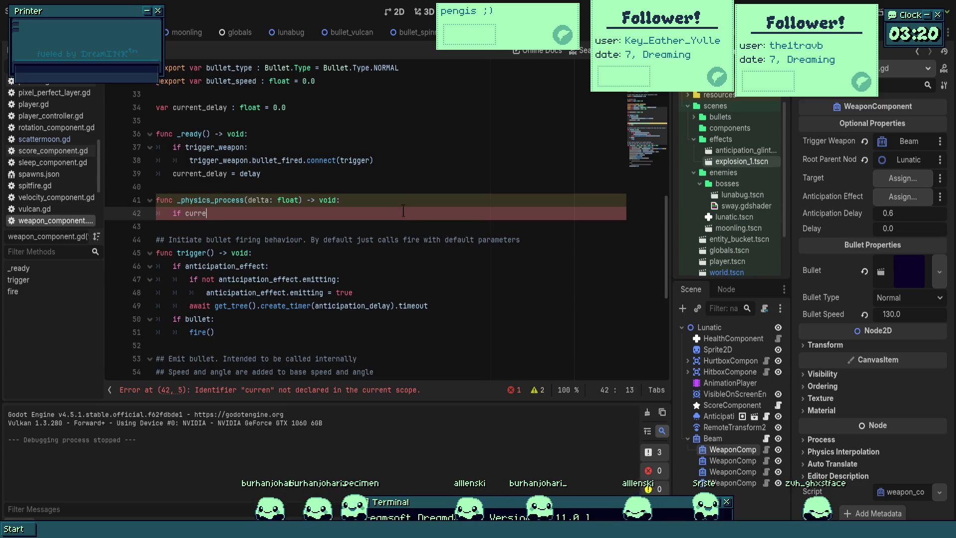
text(delay > 0:)
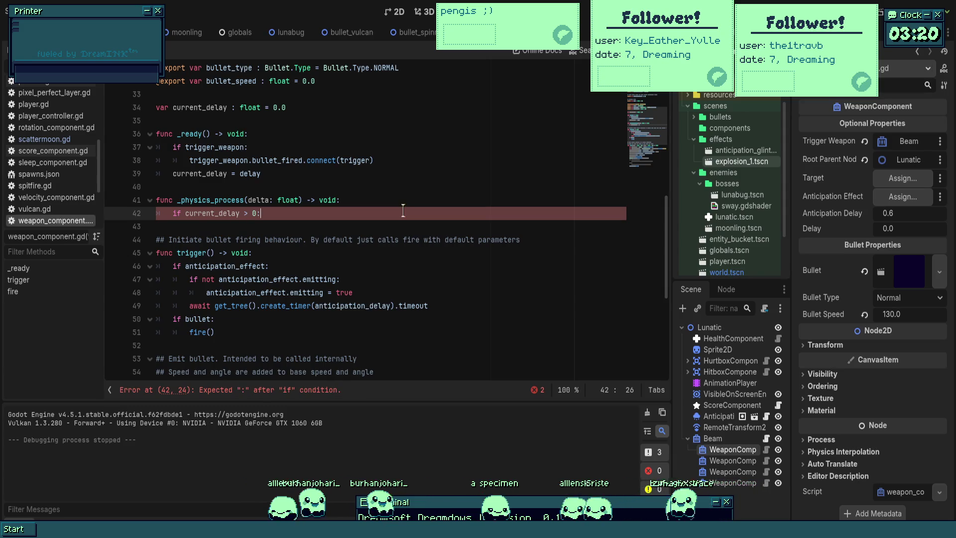
key(Return)
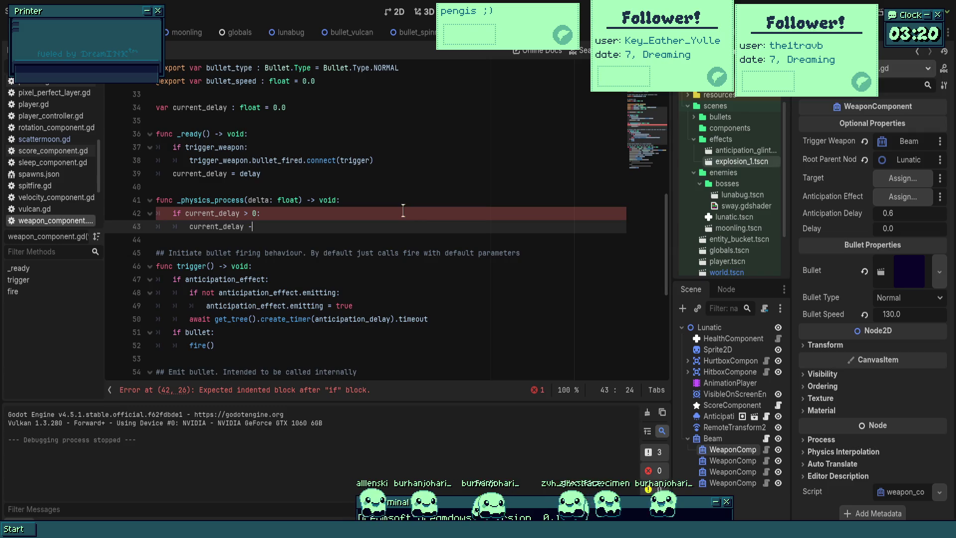
text(= delta)
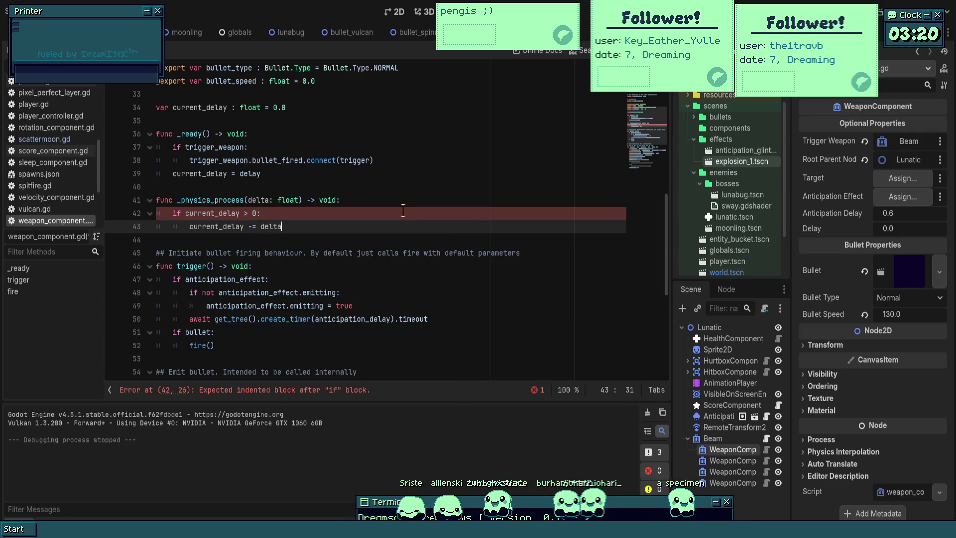
key(Escape)
key(Return)
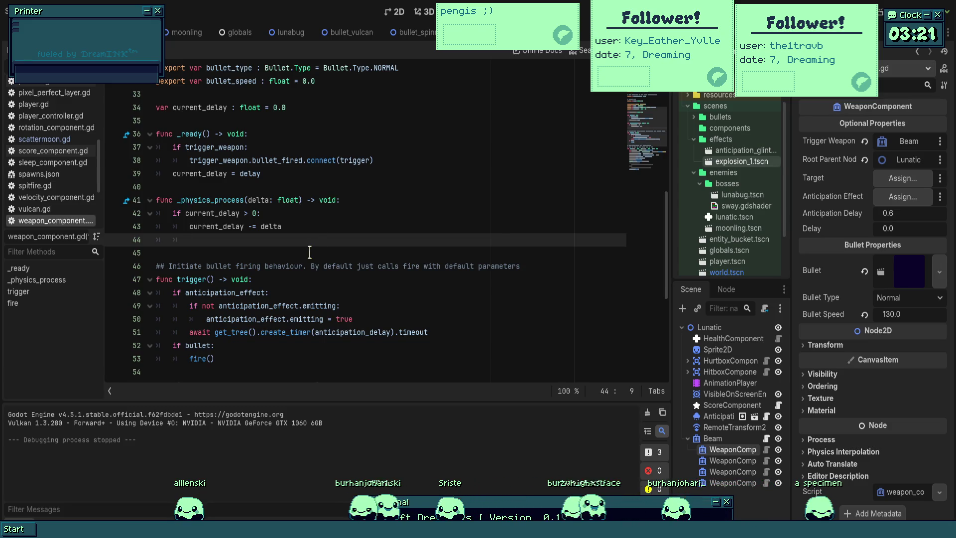
- Remove the unfinished line and add an 'else: fire()' branch
text(f)
key(BackSpace)
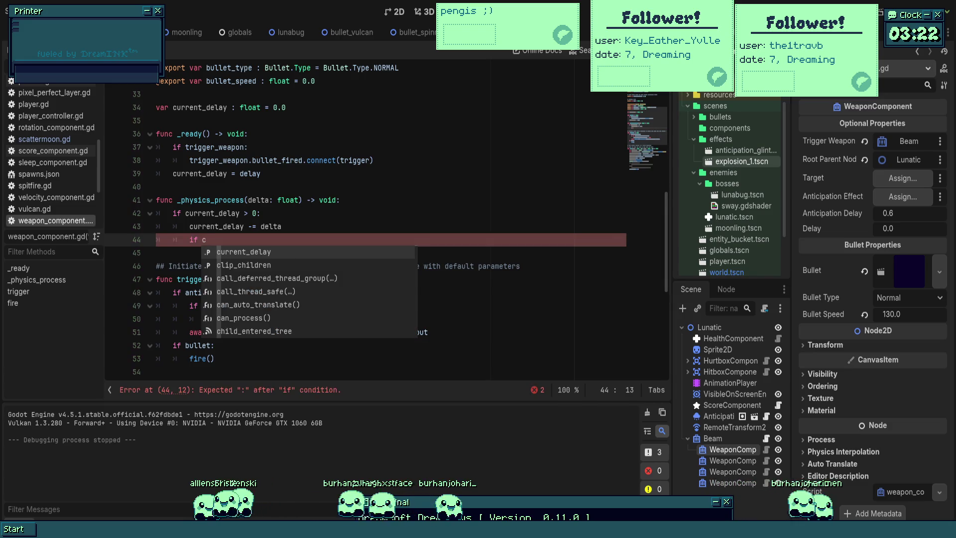
key(BackSpace)
key(BackSpace)
key(BackSpace)
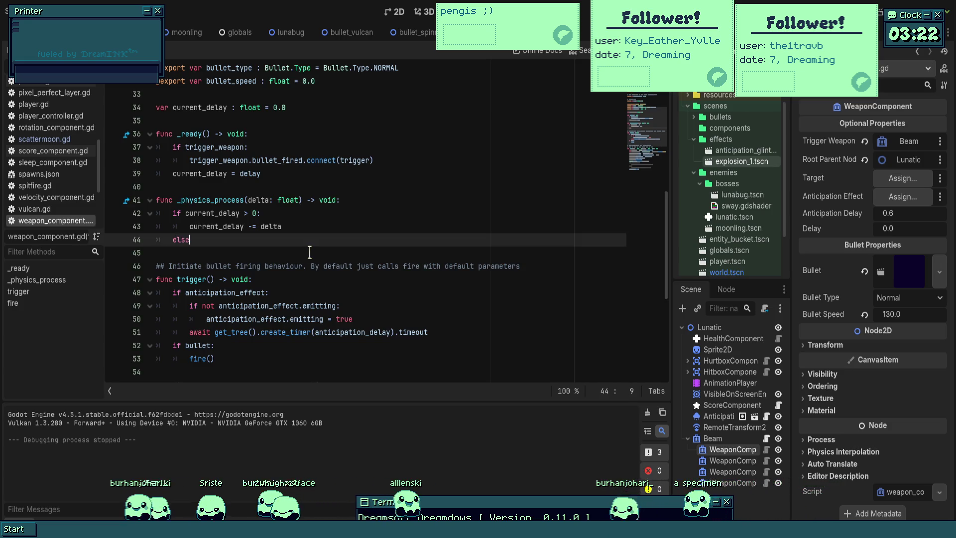
text(else:)
key(Return)
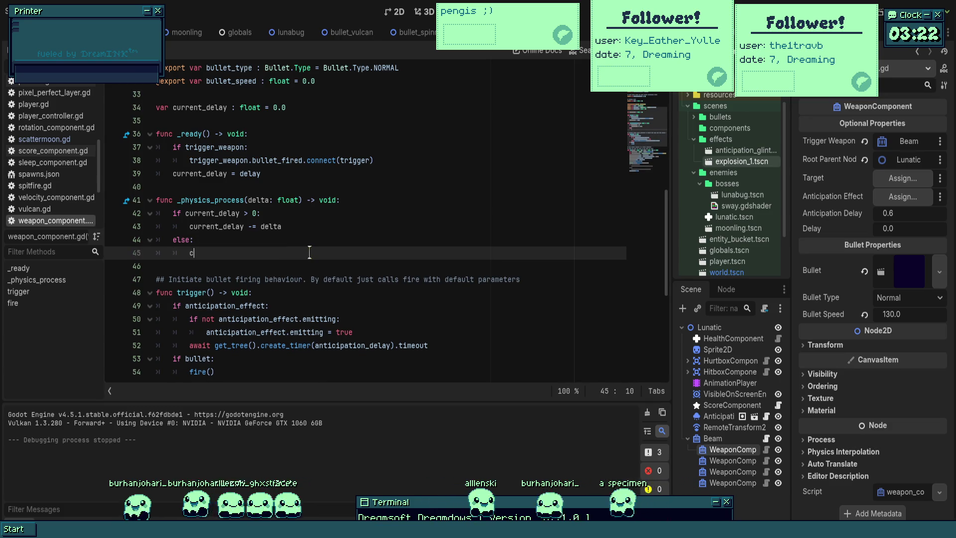
text(fire())
key(Up)
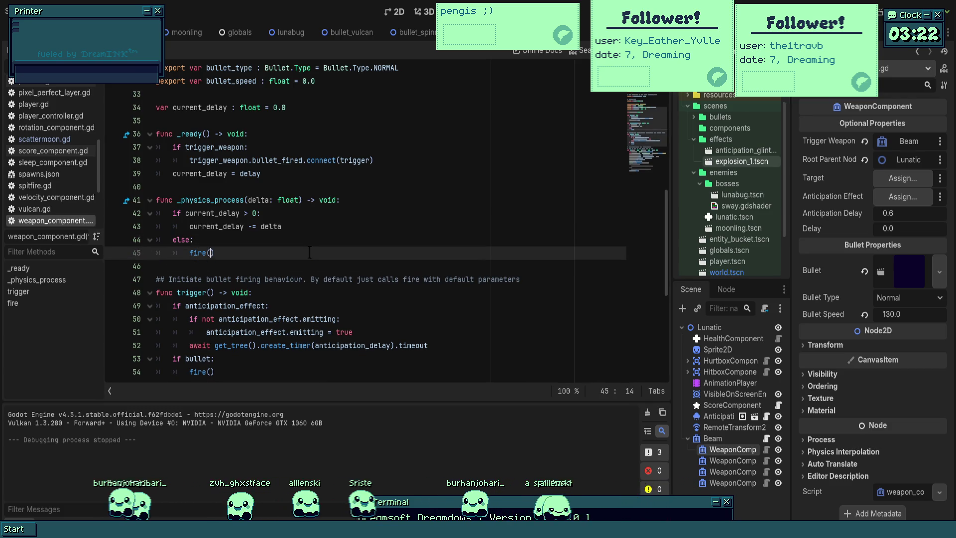
key(Return)
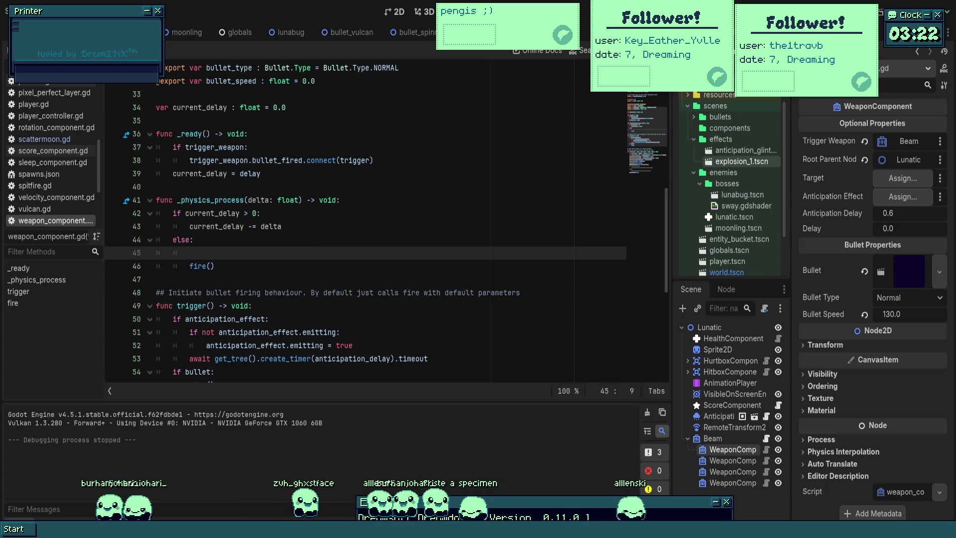
key(ctrl+z)
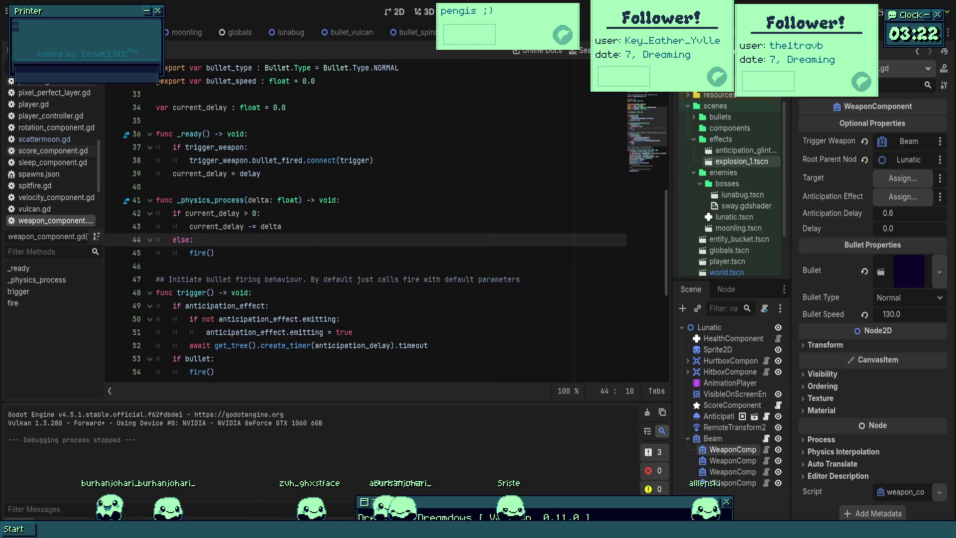
- In trigger(), add an 'if delay:' line after 'if bullet:' with a current_delay line beneath it
scroll(309, 252, down, 4)
click(308, 252)
click(287, 200)
key(Return)
text(if delay)
key(BackSpace)
text(:)
key(Return)
text(current_delay = delay)
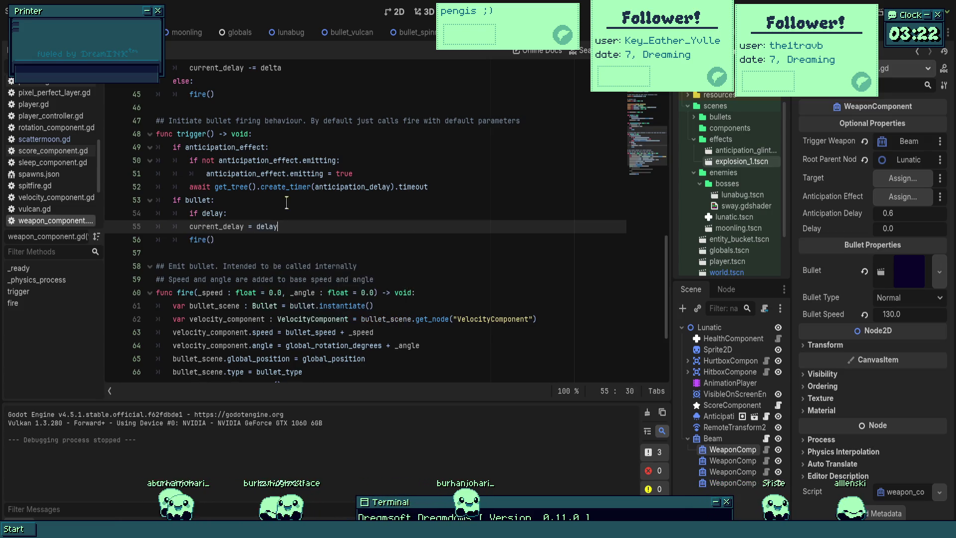
- Nest the delay reset under 'if delay:' and fire() under else, then run the scene with F6
key(Return)
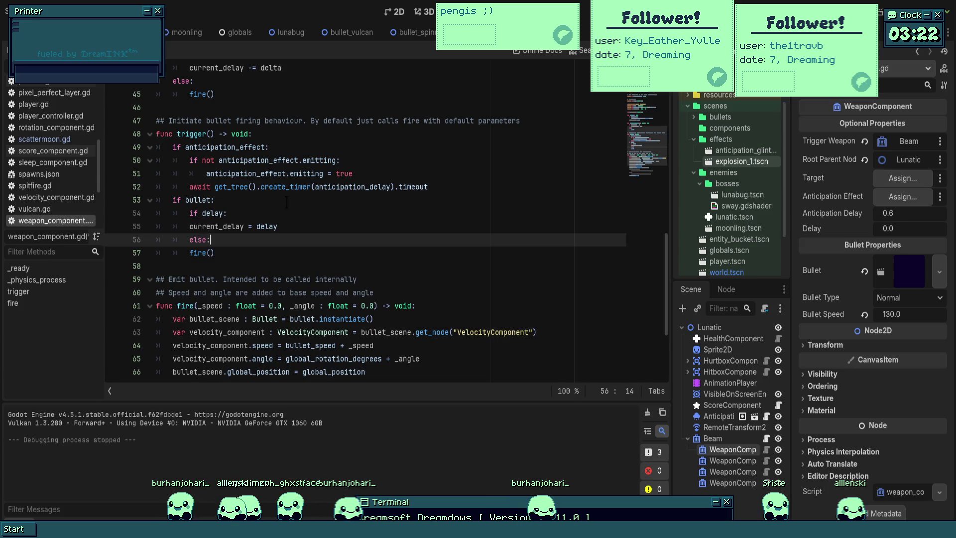
key(Up)
key(Home)
key(Tab)
key(Down)
key(Down)
key(Home)
key(Tab)
key(End)
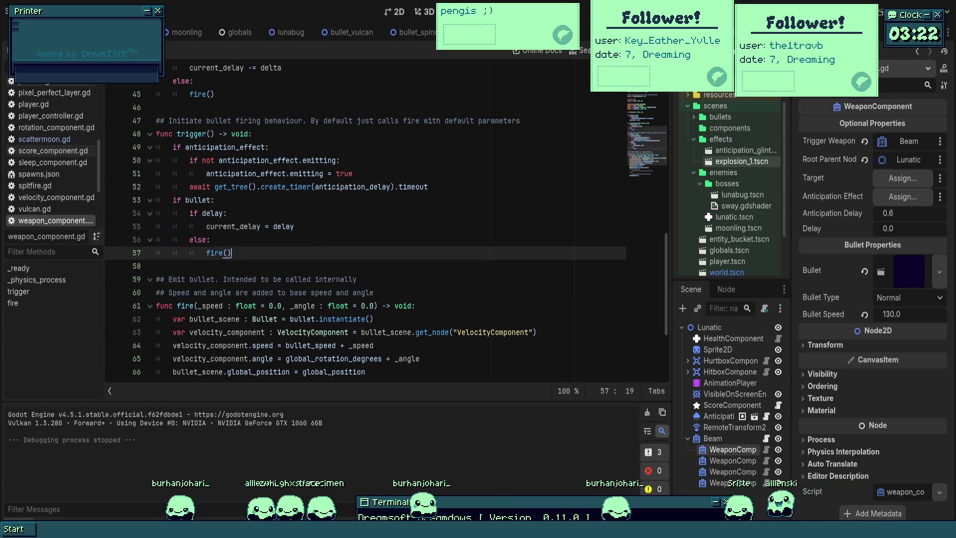
scroll(366, 224, down, 3)
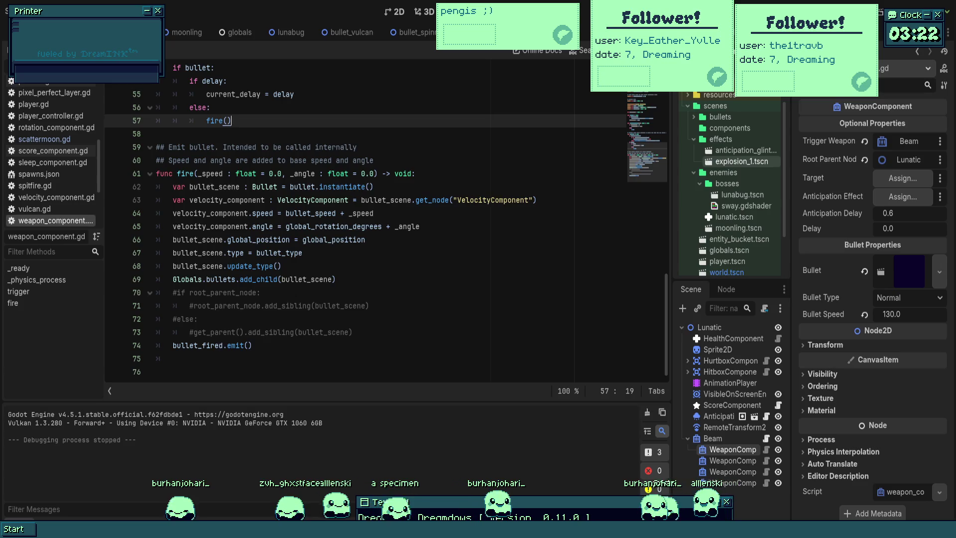
key(F6)
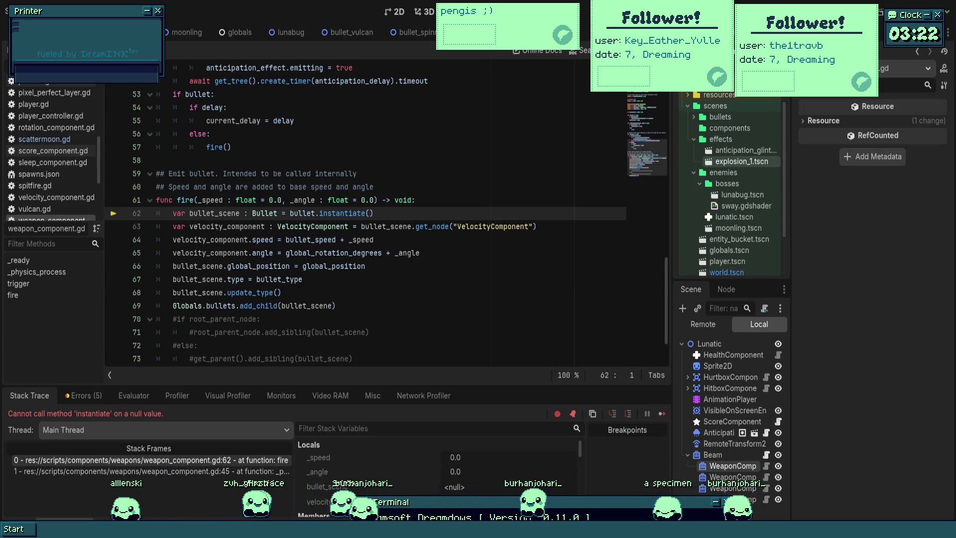
- Stop the failed debug run, select the Beam node, and scroll up to the delay declarations
click(302, 279)
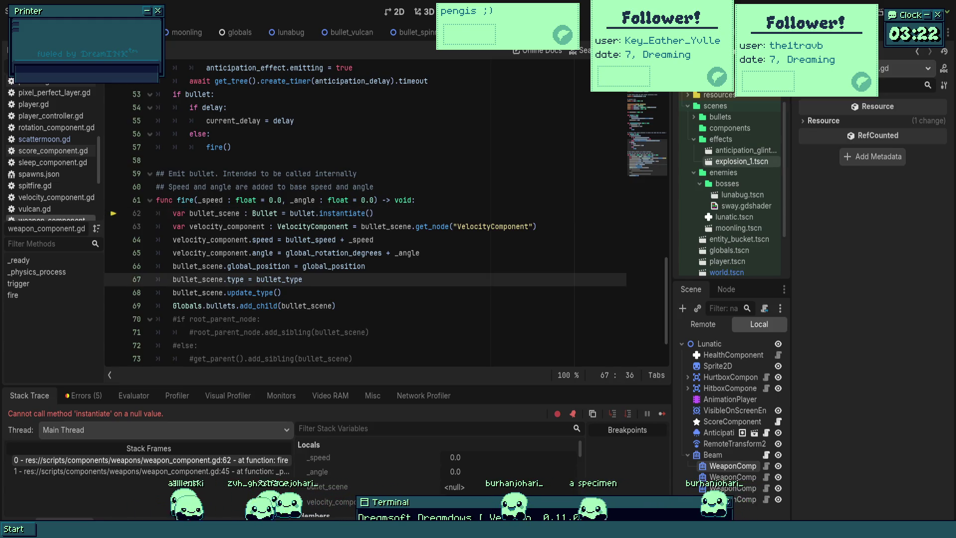
key(F8)
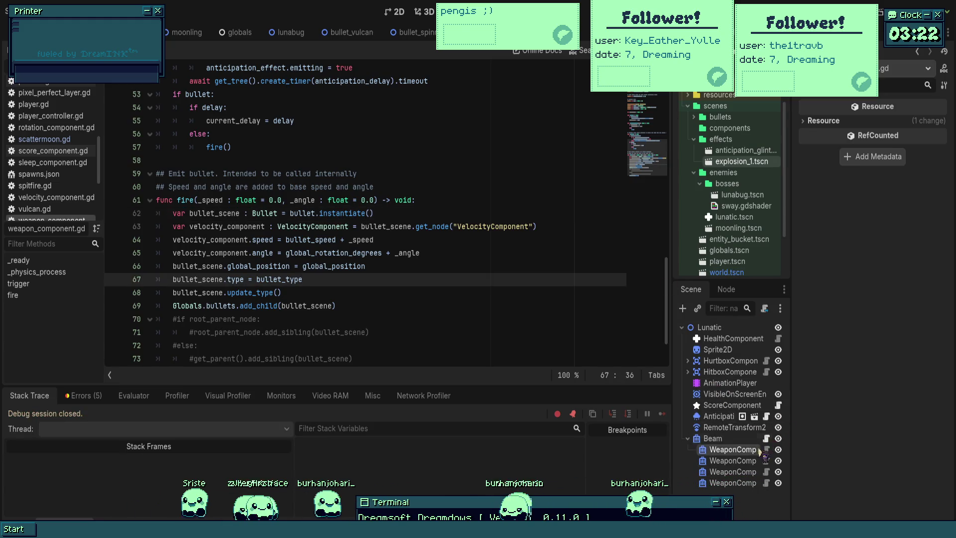
click(732, 438)
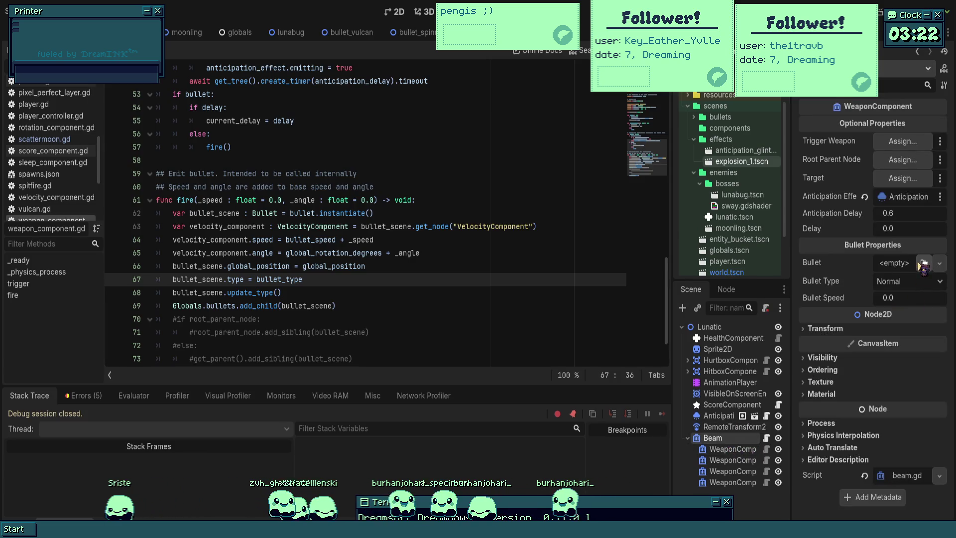
scroll(366, 214, up, 2)
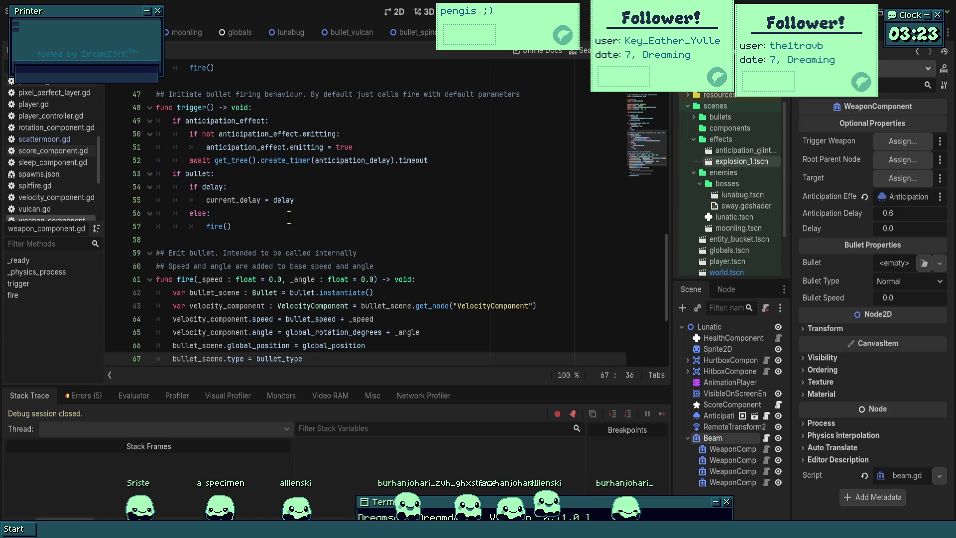
scroll(247, 206, up, 1)
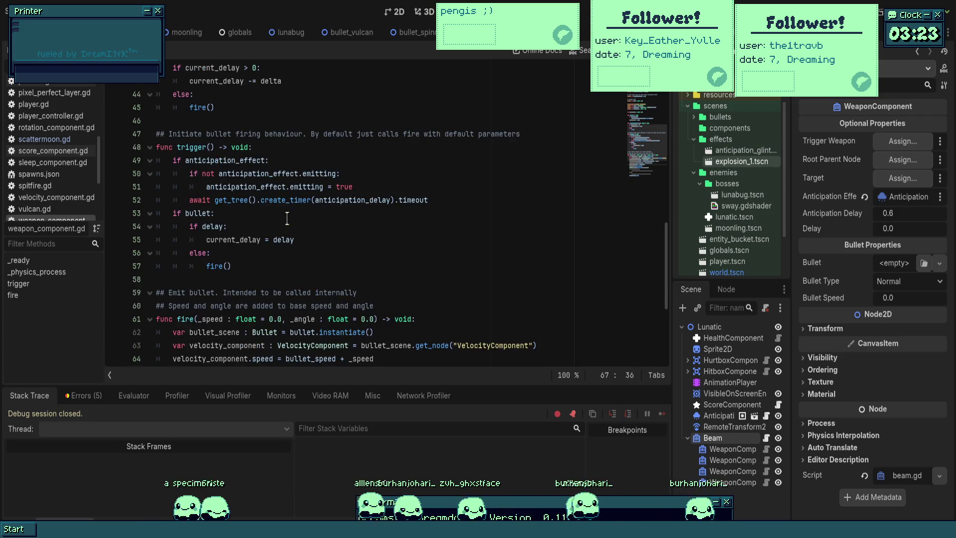
scroll(248, 206, up, 1)
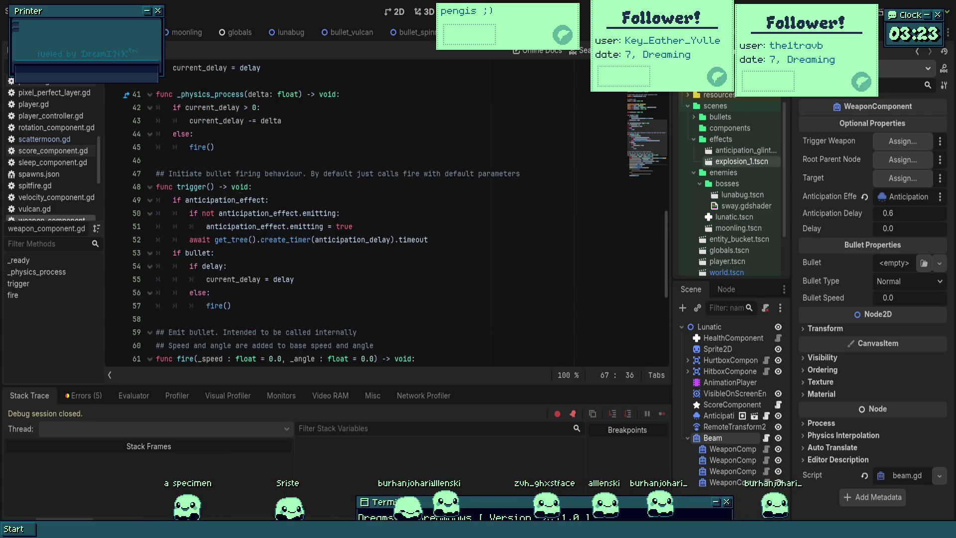
scroll(250, 174, up, 5)
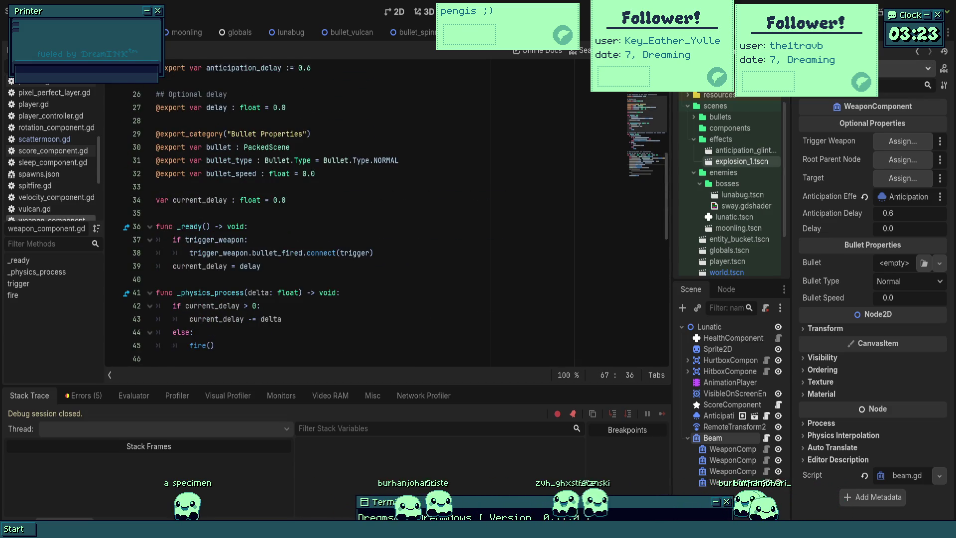
- Change the delay value in _ready() to 0.0 so current_delay starts at 0.0, then rerun with F5
double_click(250, 266)
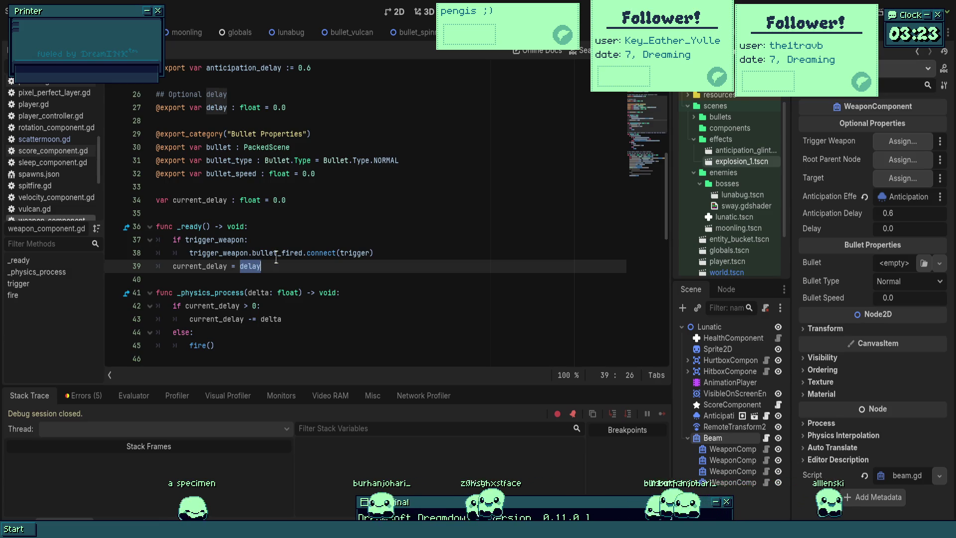
text(0.0)
click(287, 199)
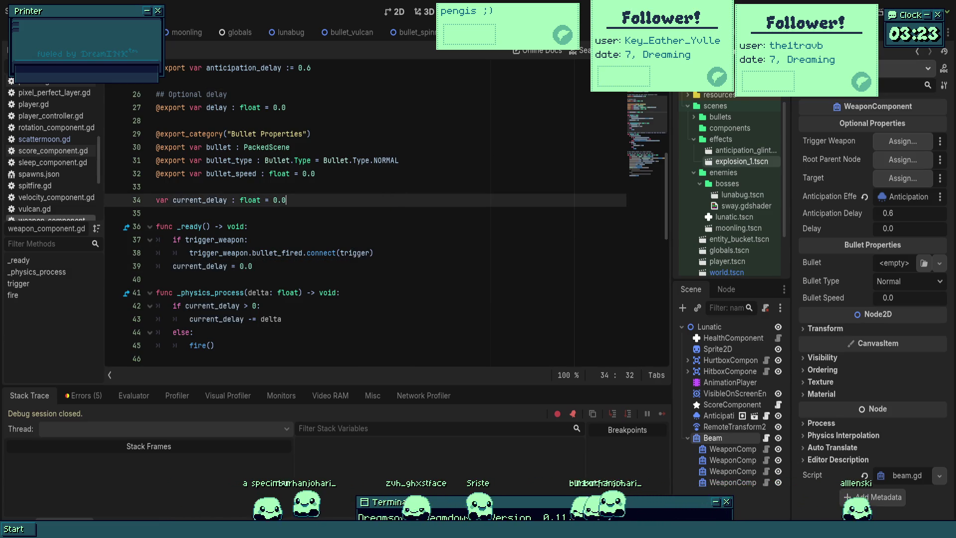
key(F5)
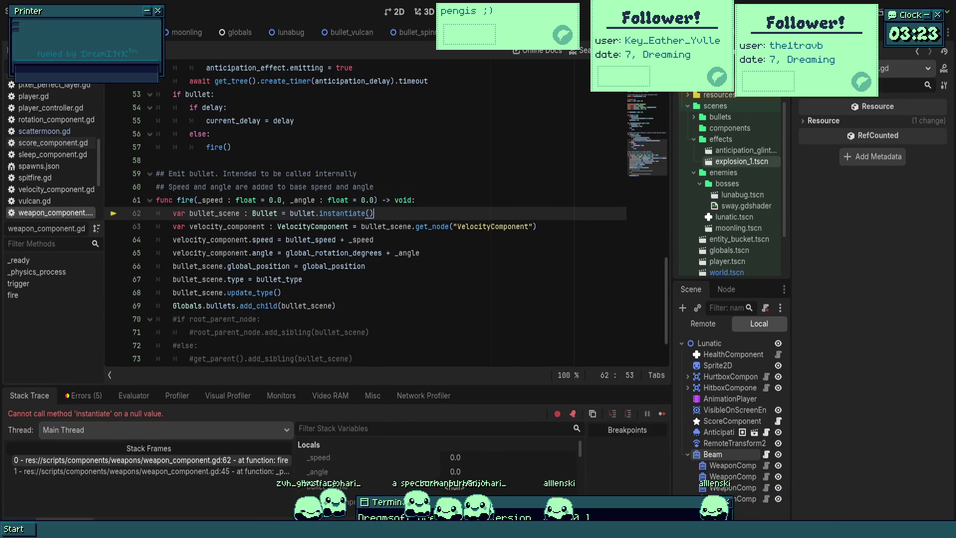
- Trace the null instantiate error through stack frame 1 and the current_delay > 0 check, then stop the game
scroll(366, 214, up, 3)
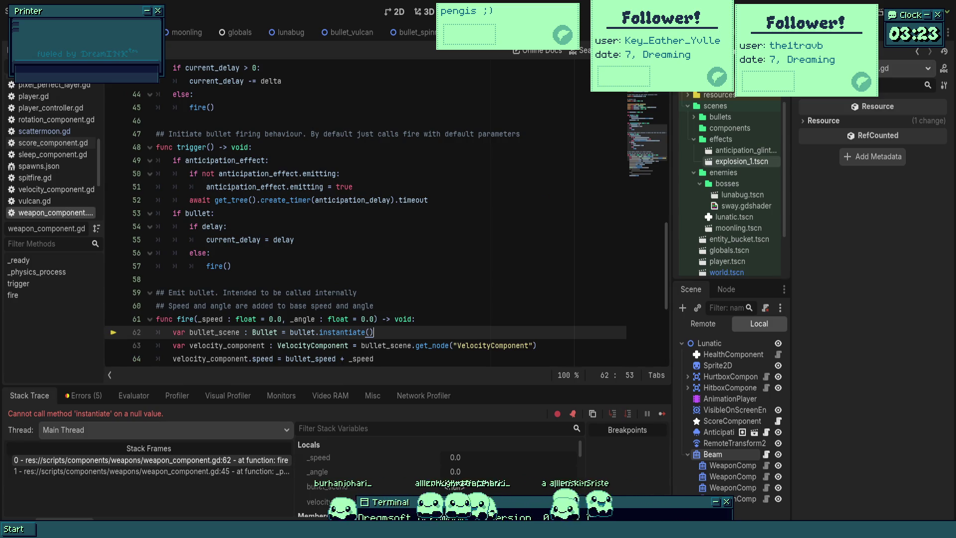
scroll(552, 196, up, 2)
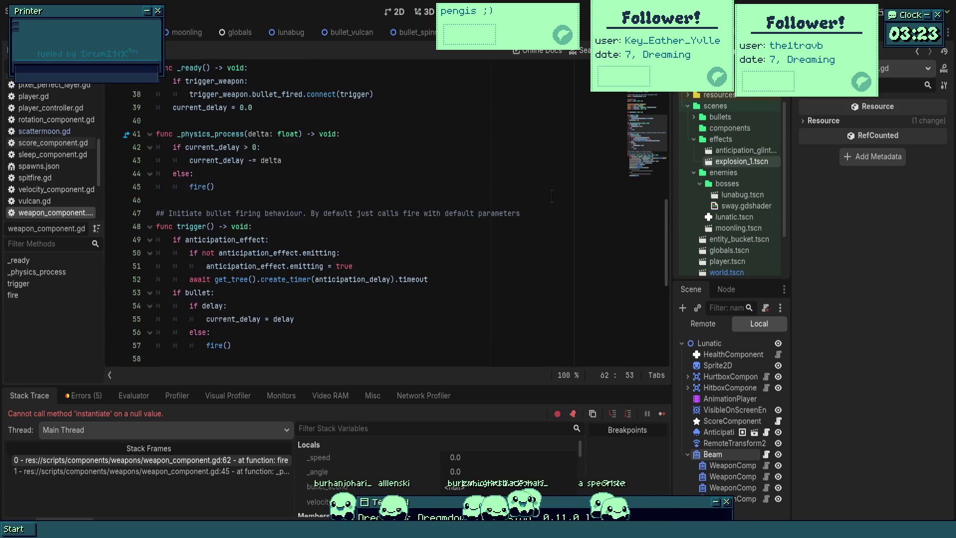
click(261, 195)
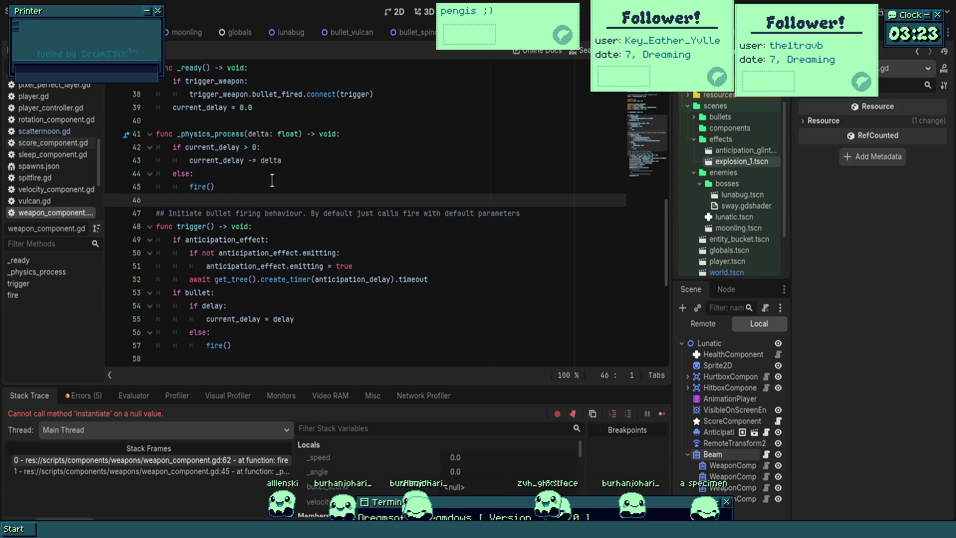
click(272, 175)
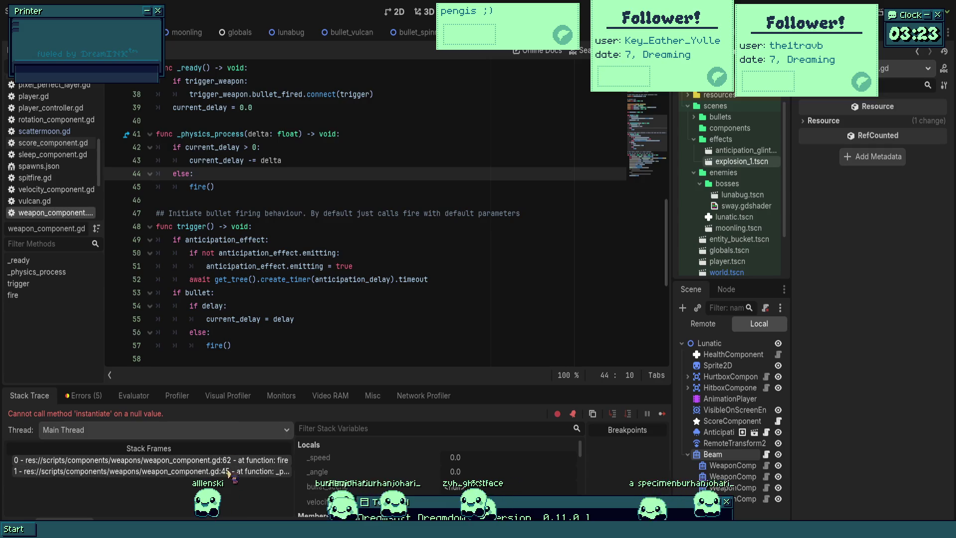
click(219, 460)
click(231, 471)
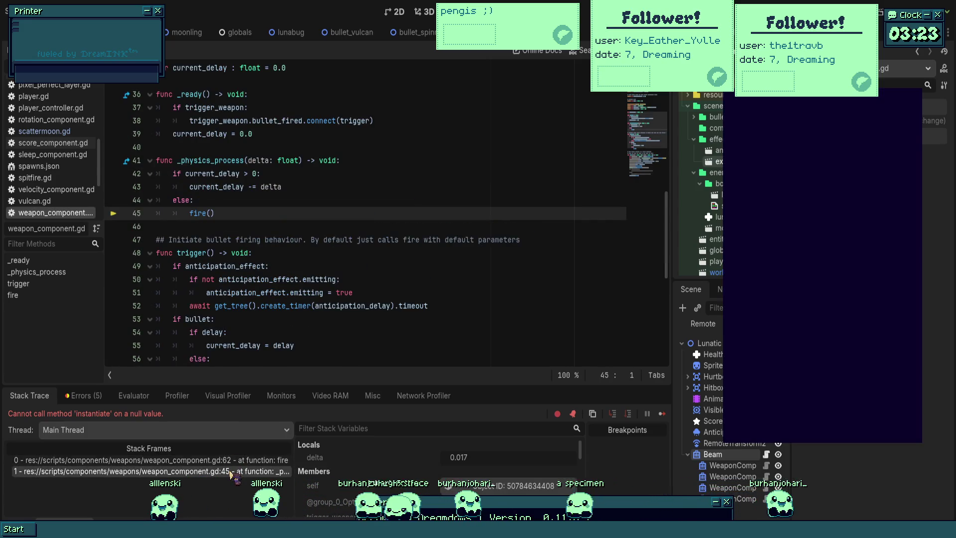
click(255, 228)
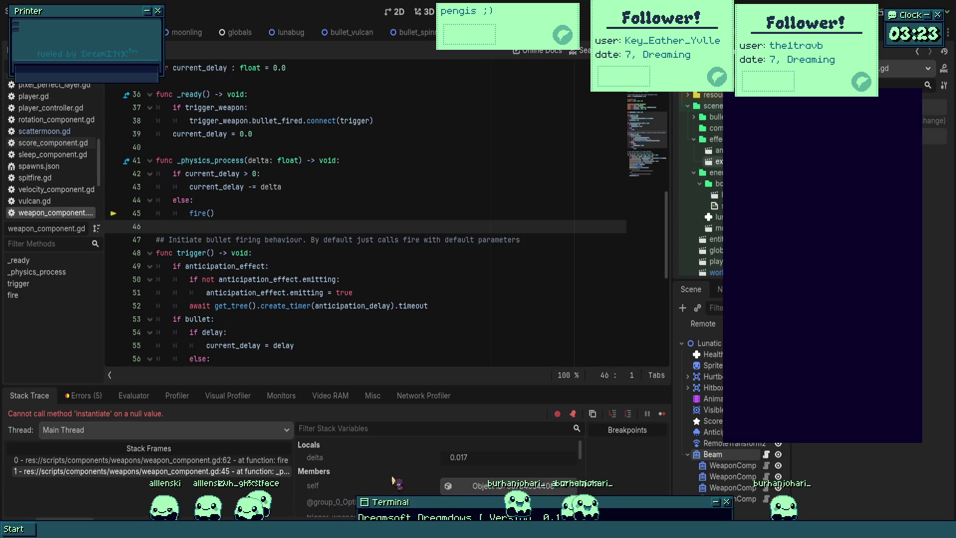
scroll(394, 480, down, 5)
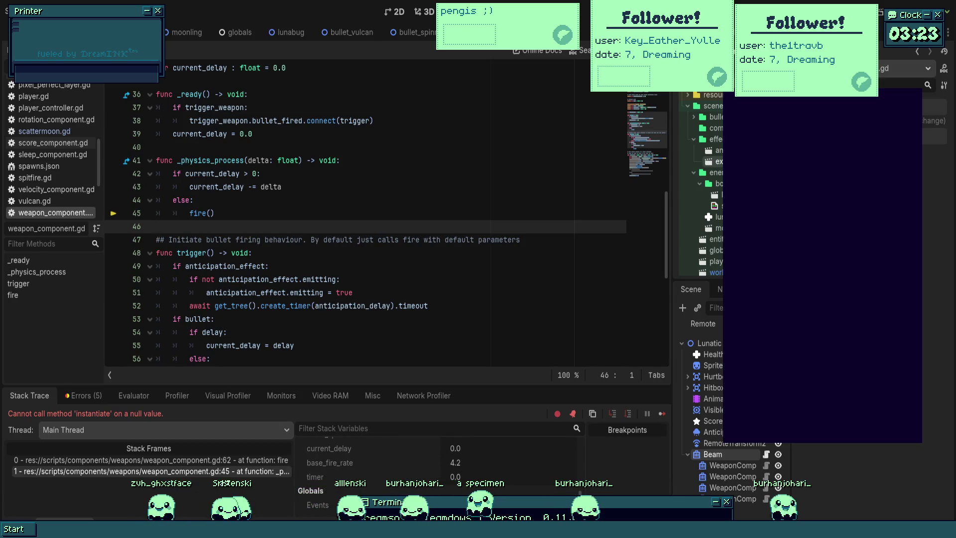
click(249, 174)
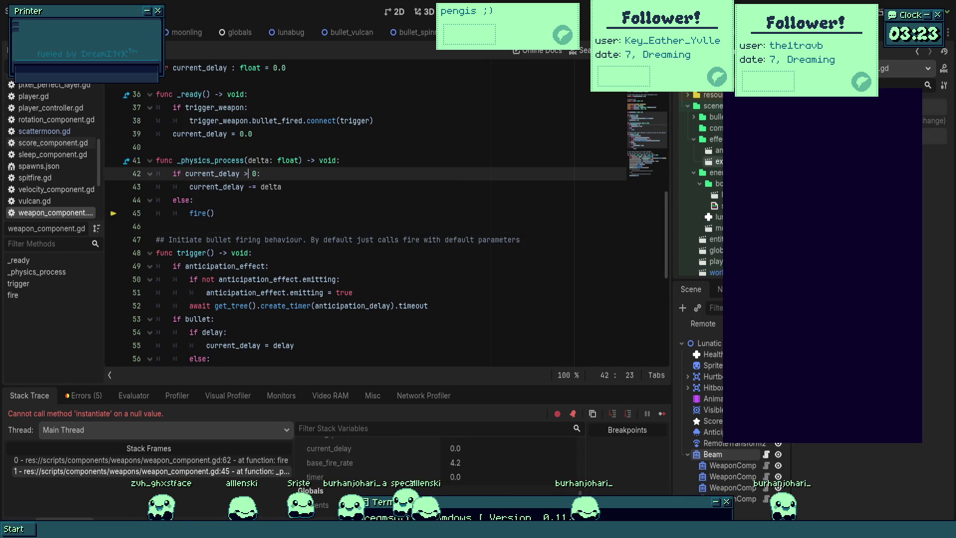
key(F8)
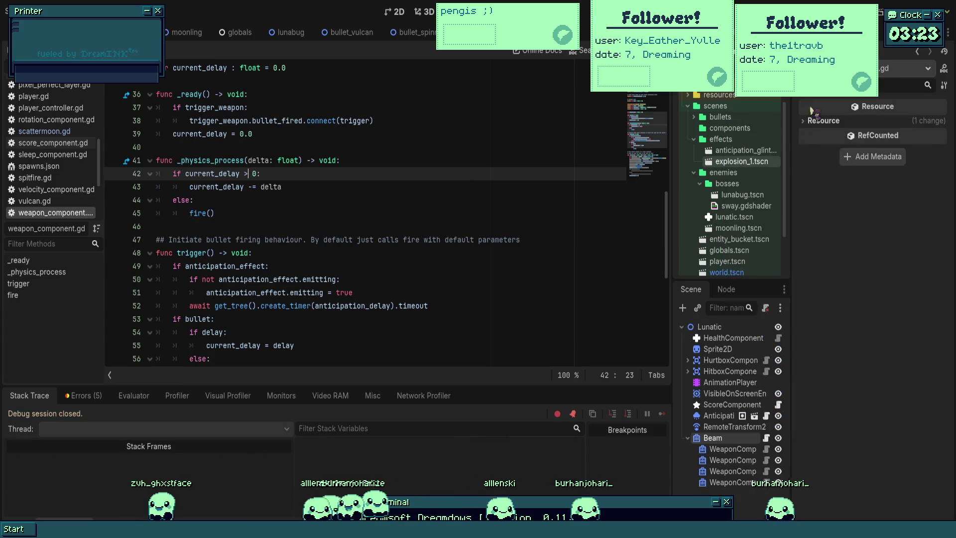
click(194, 200)
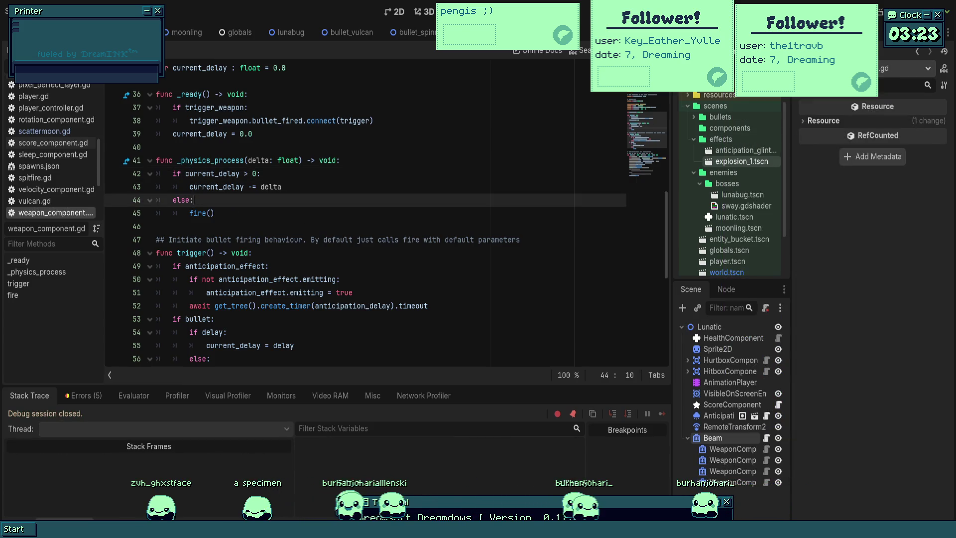
text(uf cy)
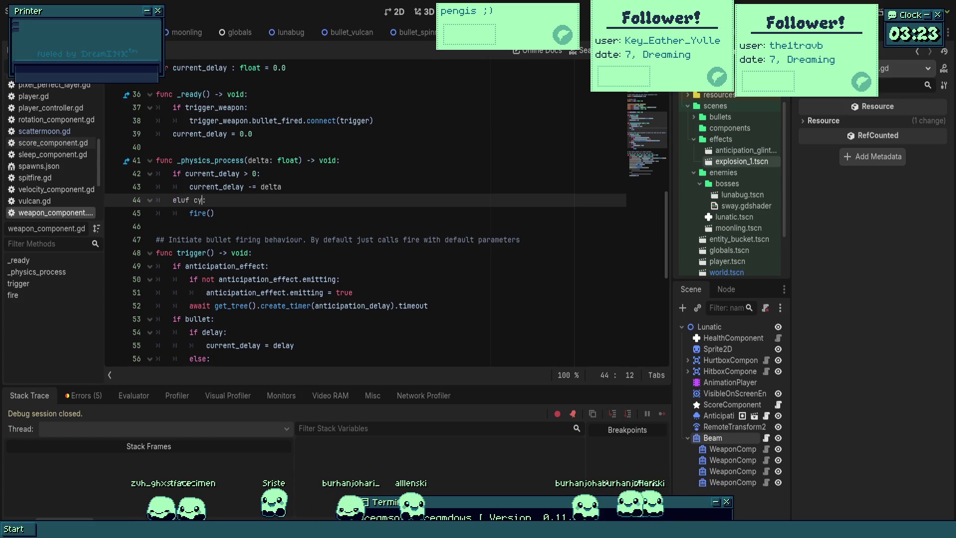
key(BackSpace)
key(BackSpace)
key(BackSpace)
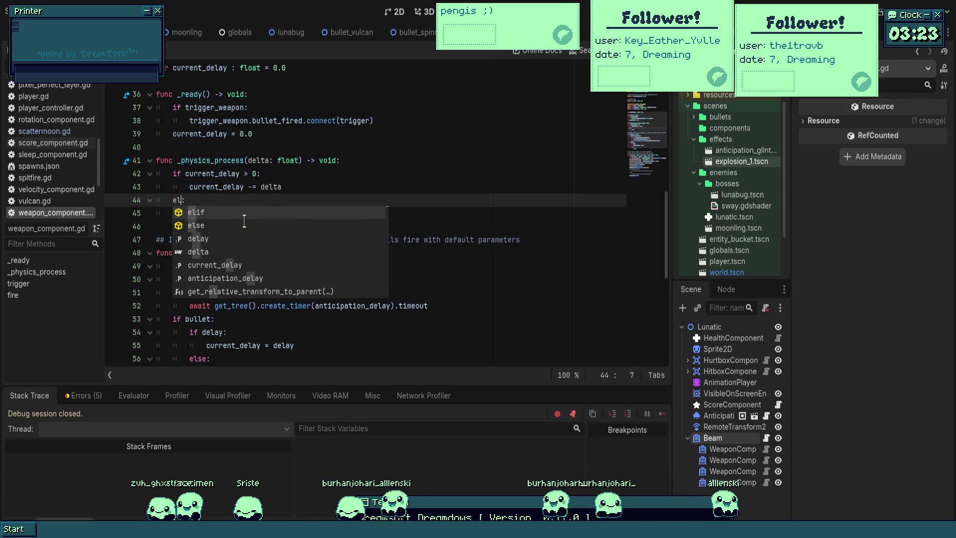
text(uf)
key(BackSpace)
key(BackSpace)
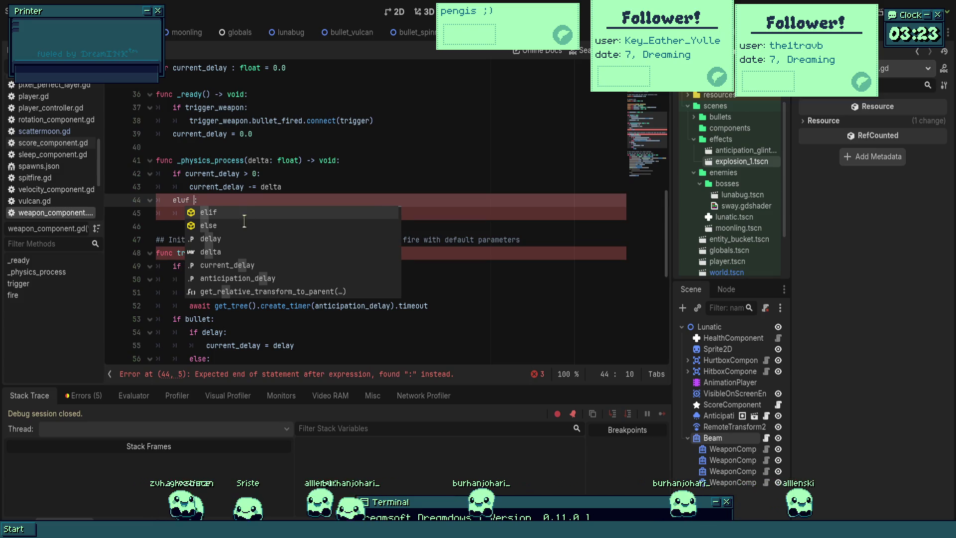
text(se)
scroll(298, 183, up, 2)
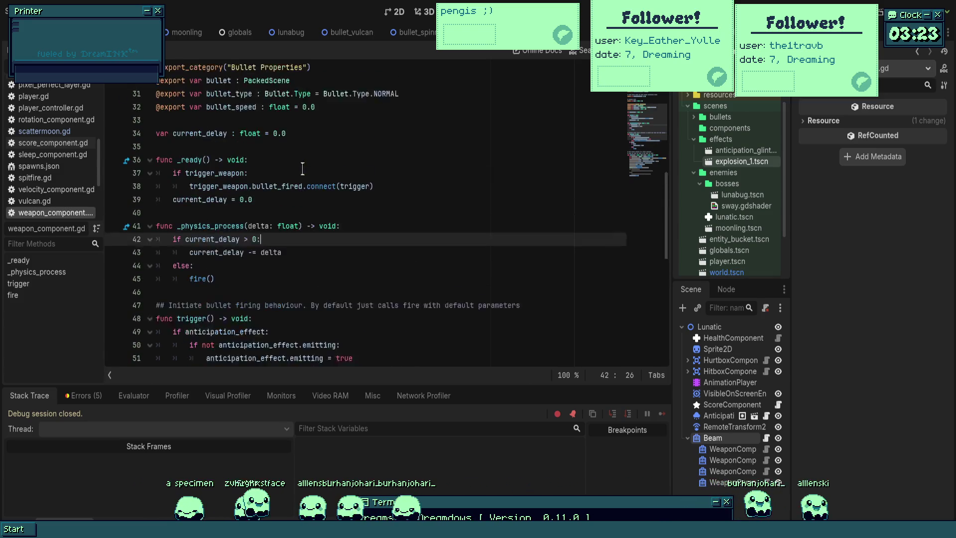
click(298, 184)
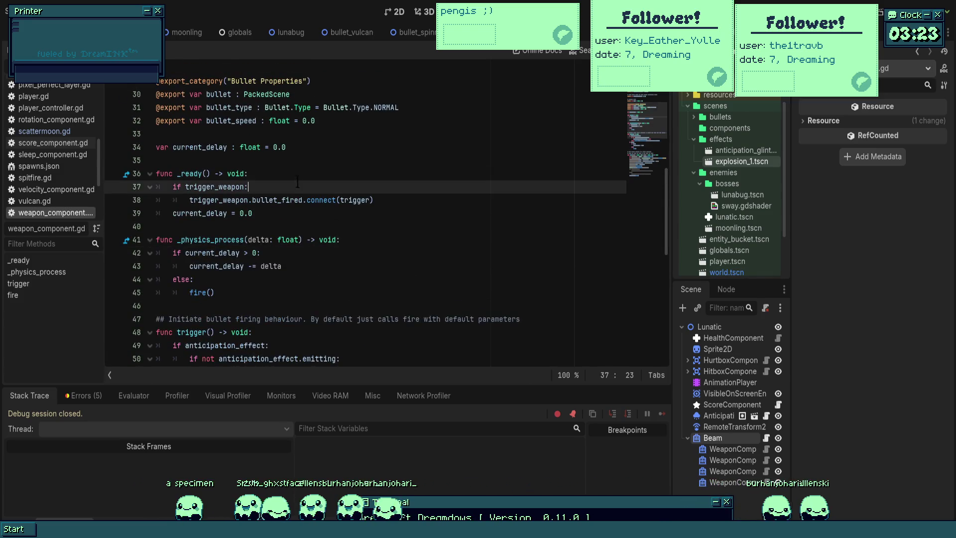
click(287, 210)
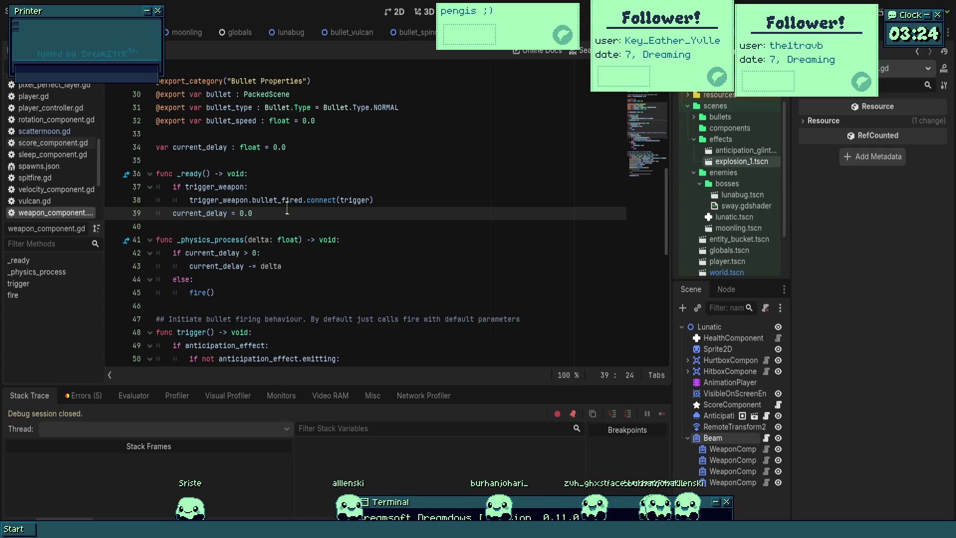
- Add 'if delay:' under the _physics_process header, indent lines 43–46 beneath it, and run with F5
click(393, 241)
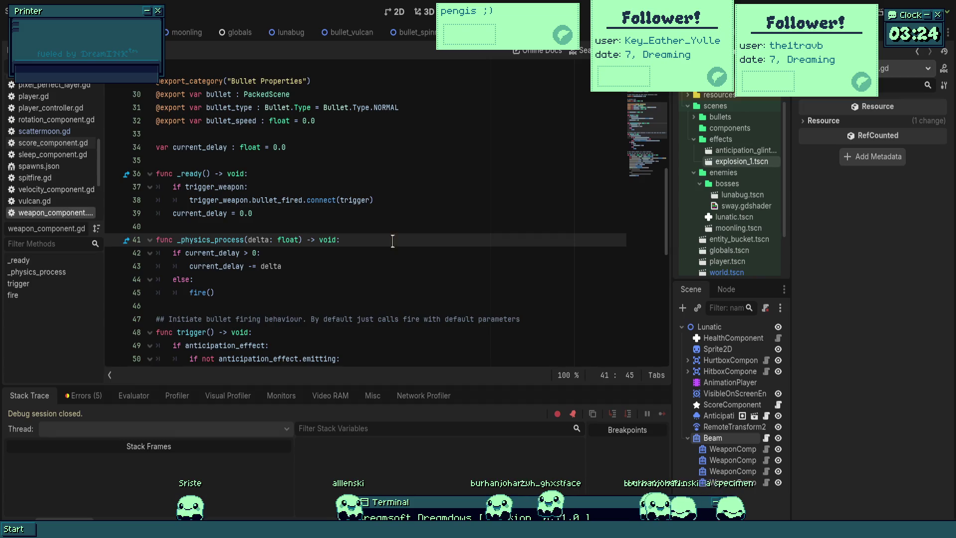
scroll(338, 188, up, 2)
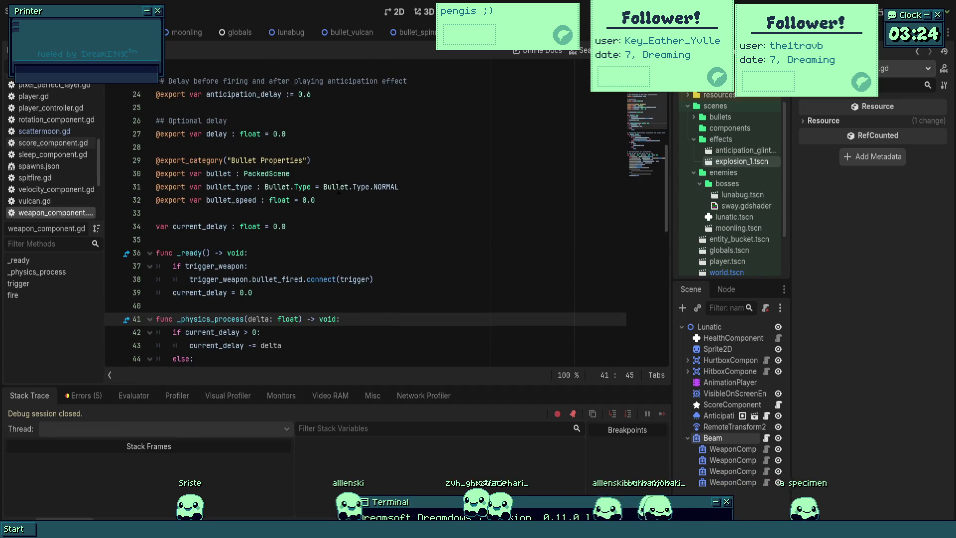
scroll(367, 219, up, 1)
scroll(366, 219, down, 7)
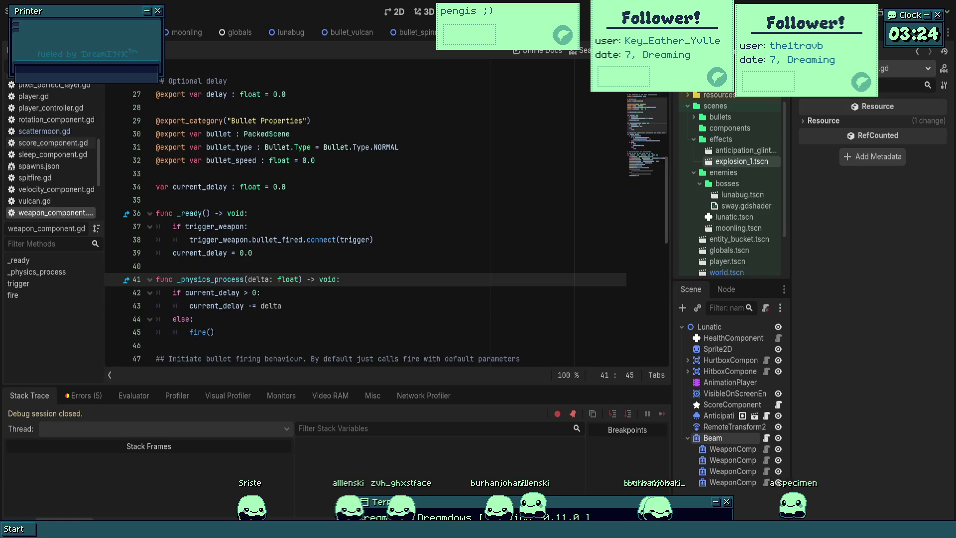
scroll(366, 219, up, 6)
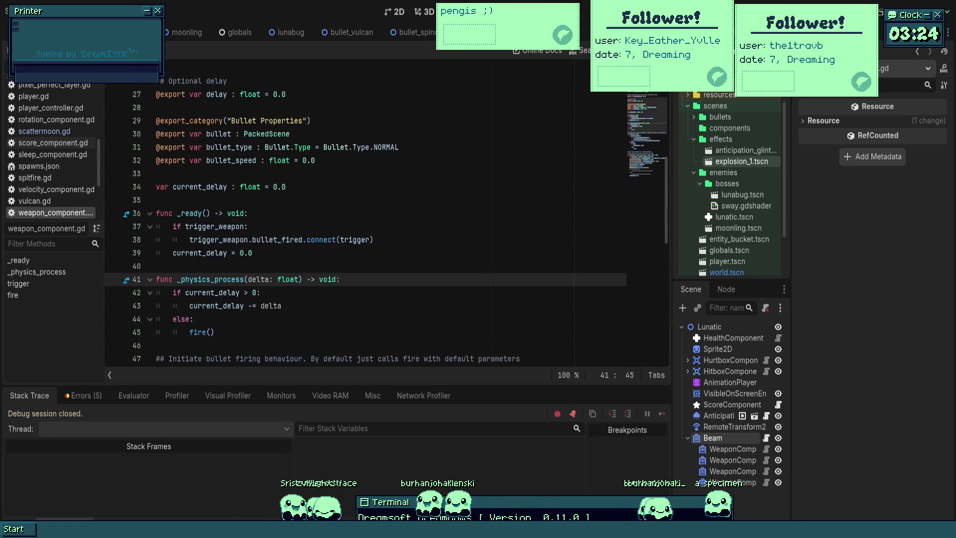
key(Return)
text(if delay:)
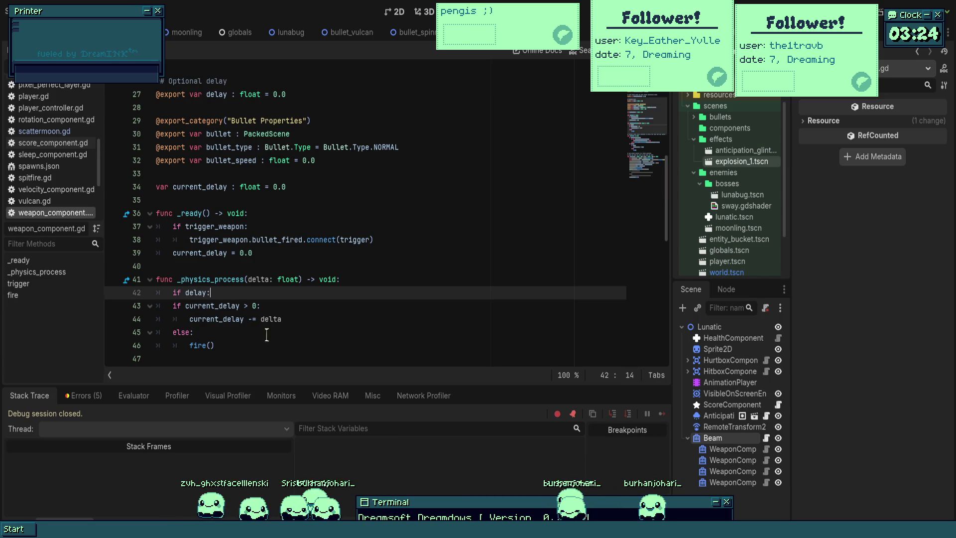
drag(219, 345, 268, 306)
key(Tab)
click(269, 306)
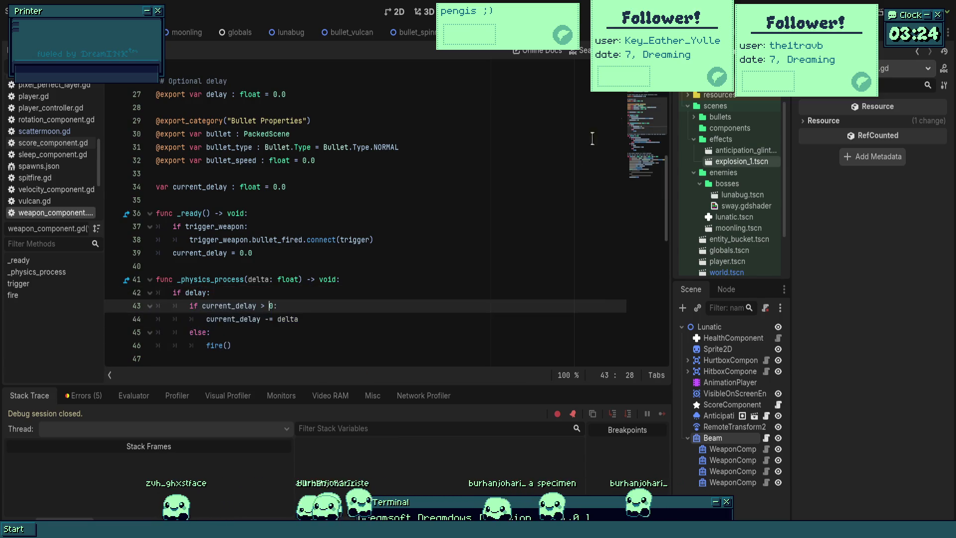
key(F5)
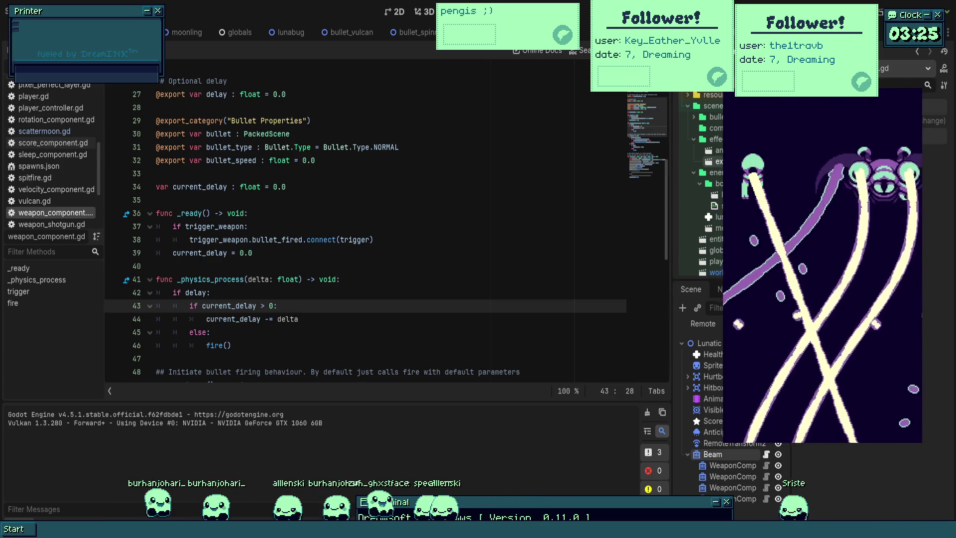
- Stop the test run and review current_delay and the else branches in trigger() and _physics_process
key(F8)
click(350, 294)
scroll(349, 294, down, 3)
double_click(249, 200)
scroll(259, 215, down, 3)
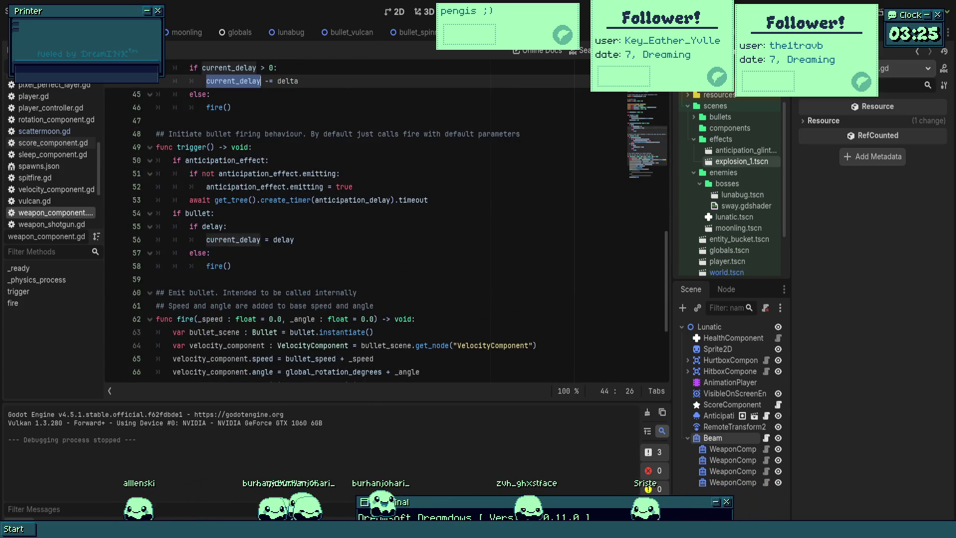
click(230, 238)
click(330, 255)
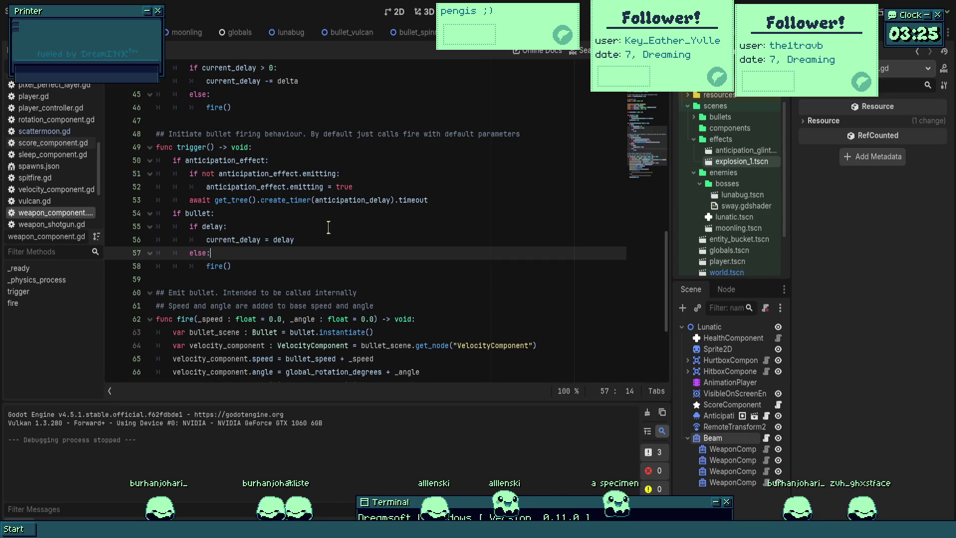
scroll(329, 227, up, 2)
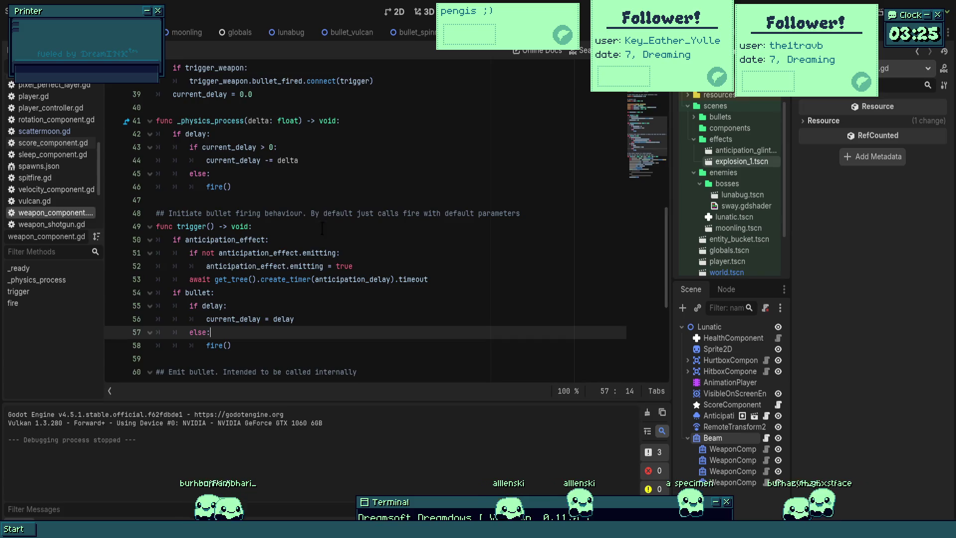
scroll(329, 227, up, 2)
click(261, 254)
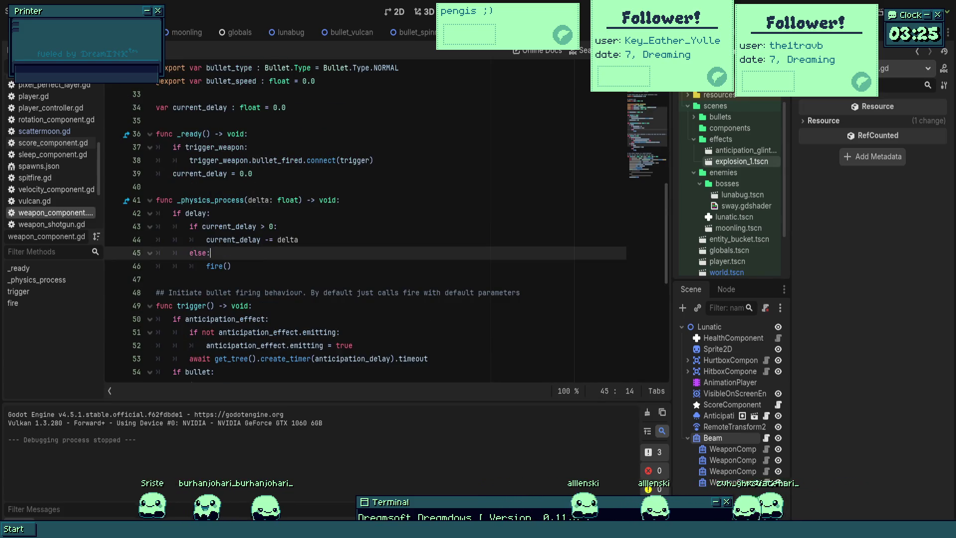
- Insert 'current_delay = delay' before fire() and test-play the Lunatic boss twice, dodging its beams
key(Return)
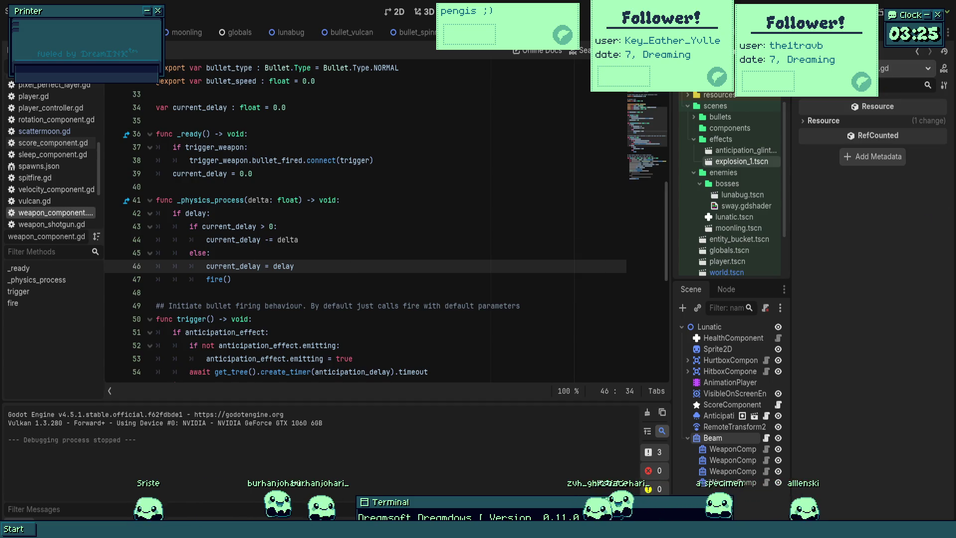
key(F5)
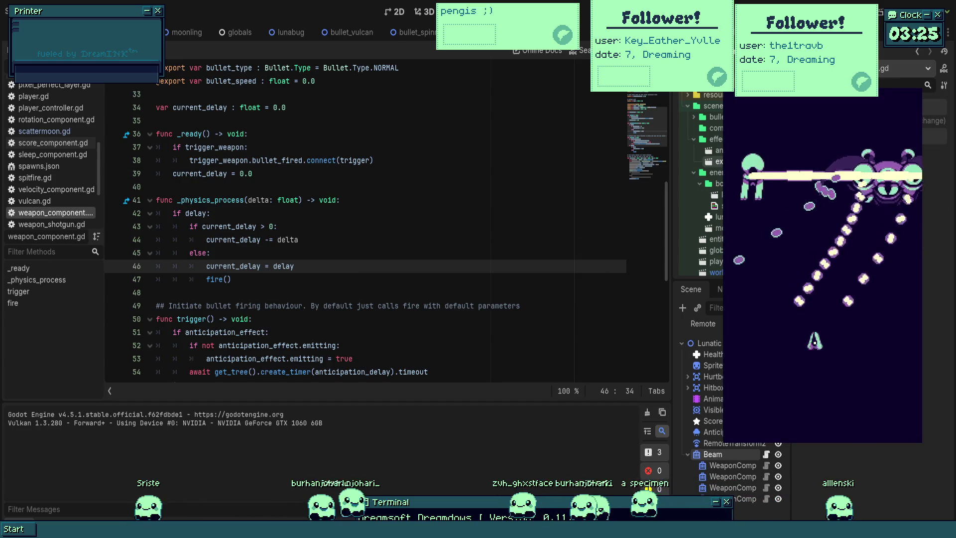
key(Right)
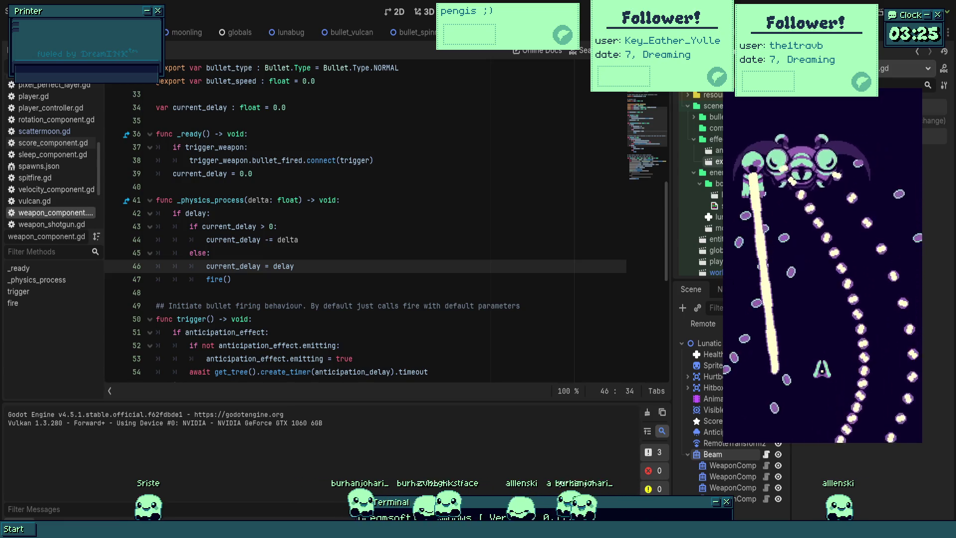
key(Left)
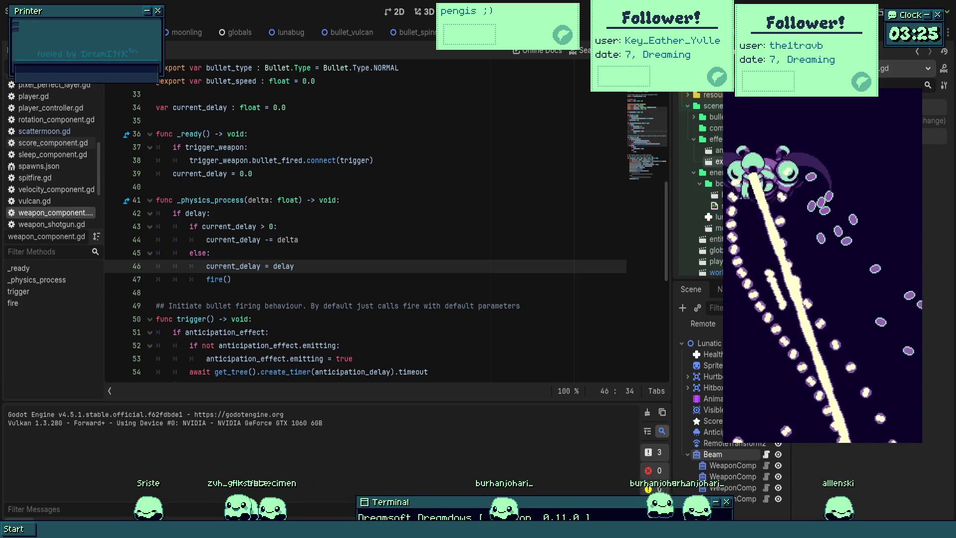
key(F8)
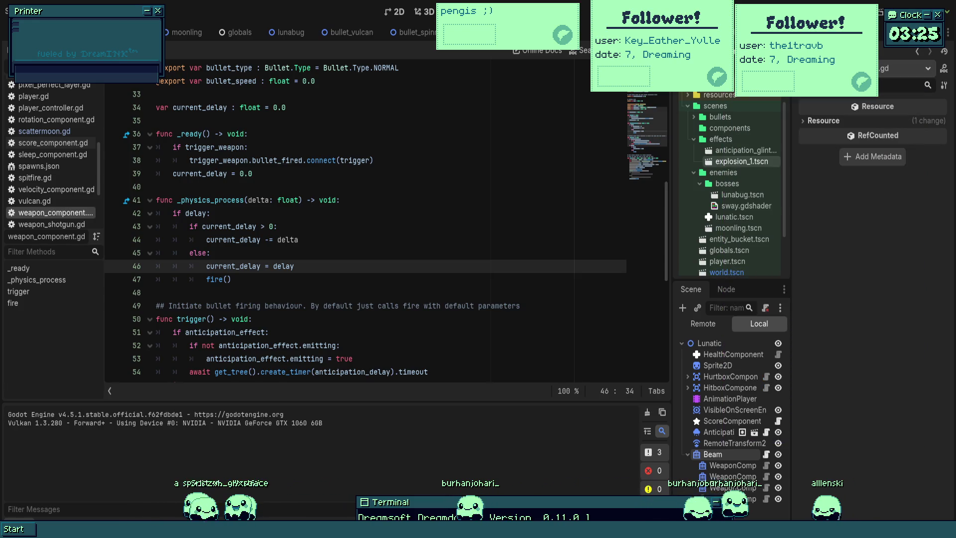
key(F5)
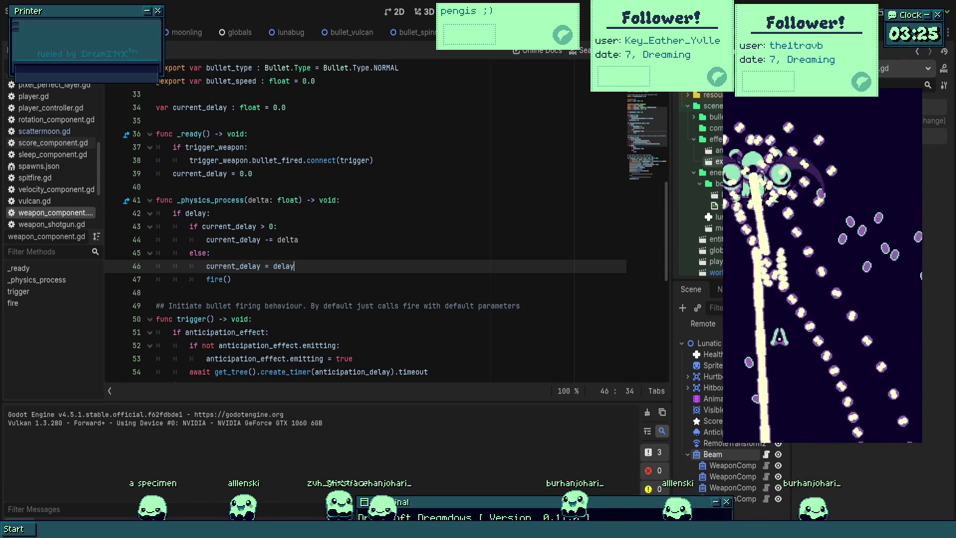
click(286, 31)
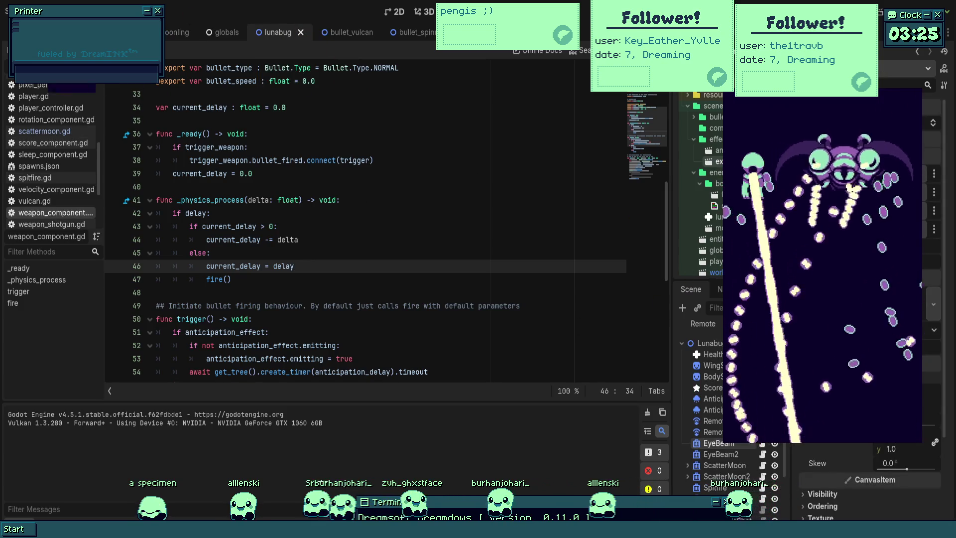
- Show the World scene, select the Lunabug boss, and test-play dodging its eye beams
key(ctrl+Tab)
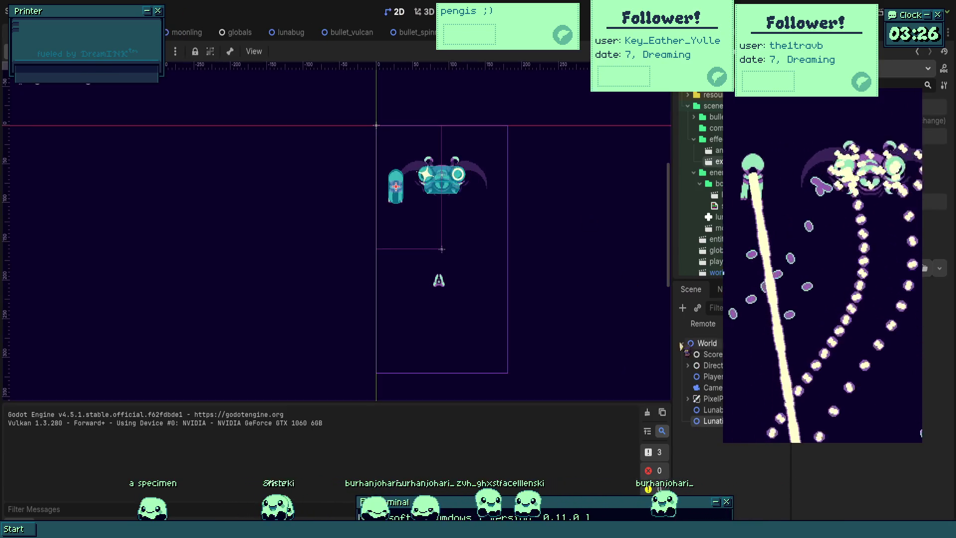
click(722, 408)
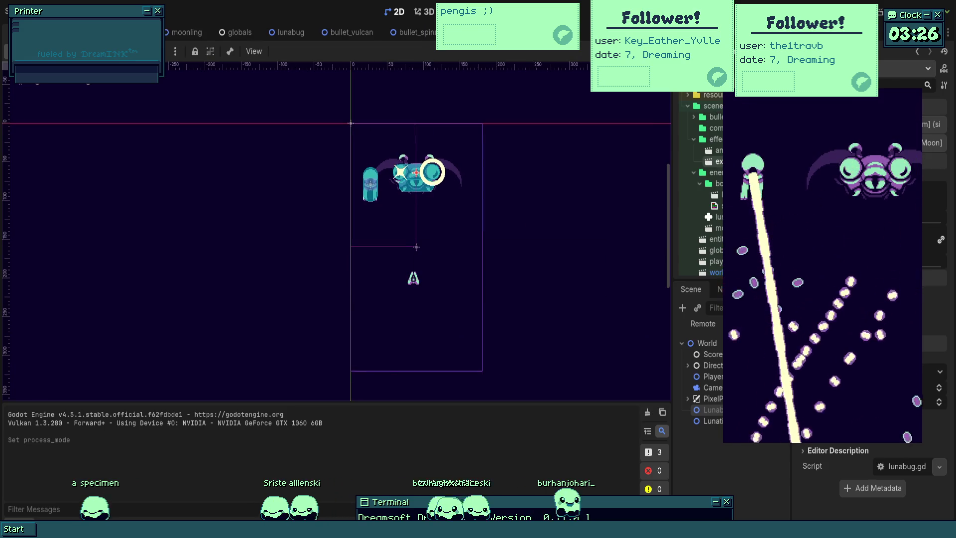
key(F8)
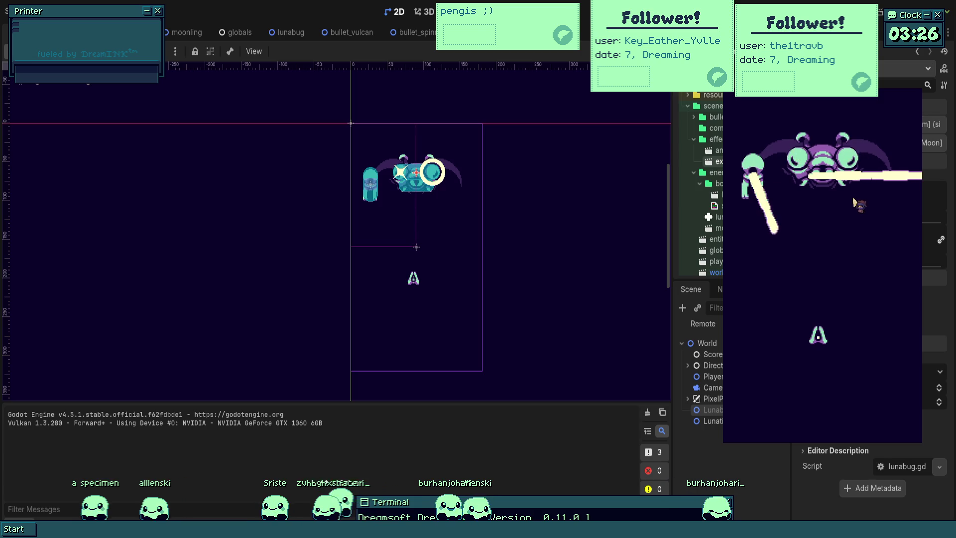
key(Up)
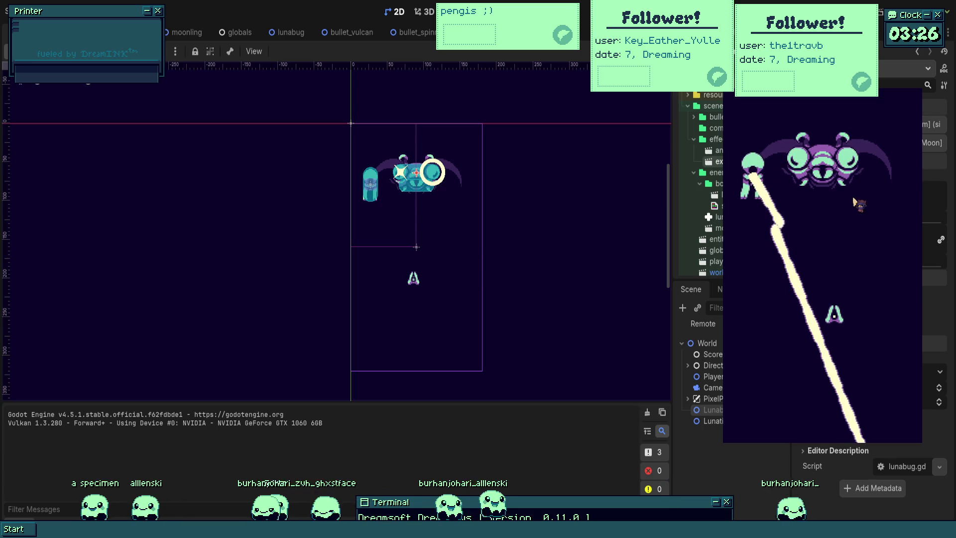
key(Left)
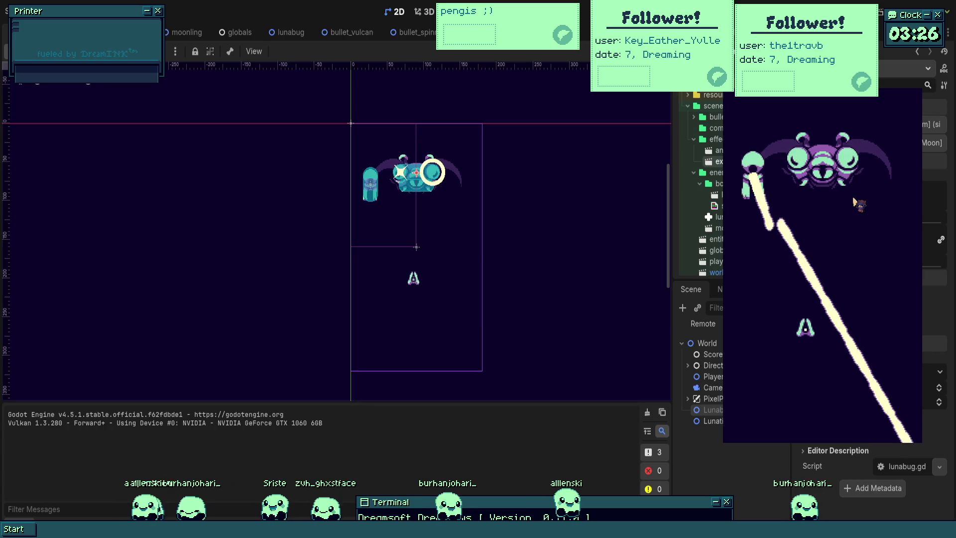
key(Down)
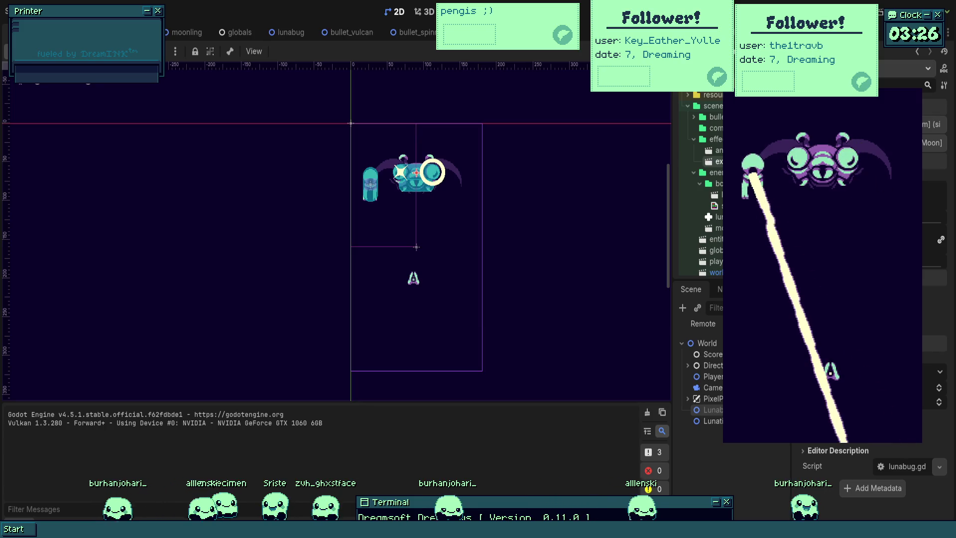
key(Escape)
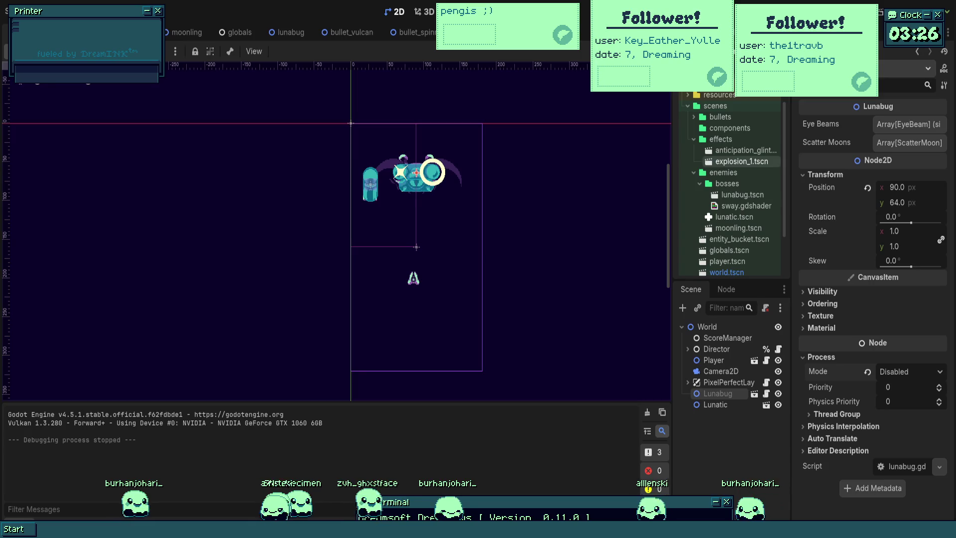
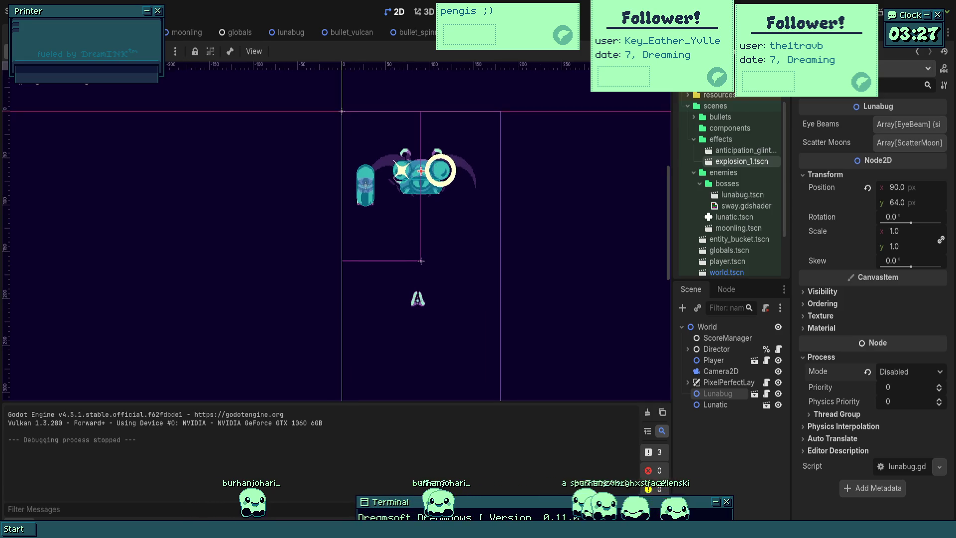
- Check the weapon component code, then pan the World scene to centre the boss sprites
scroll(163, 168, up, 1)
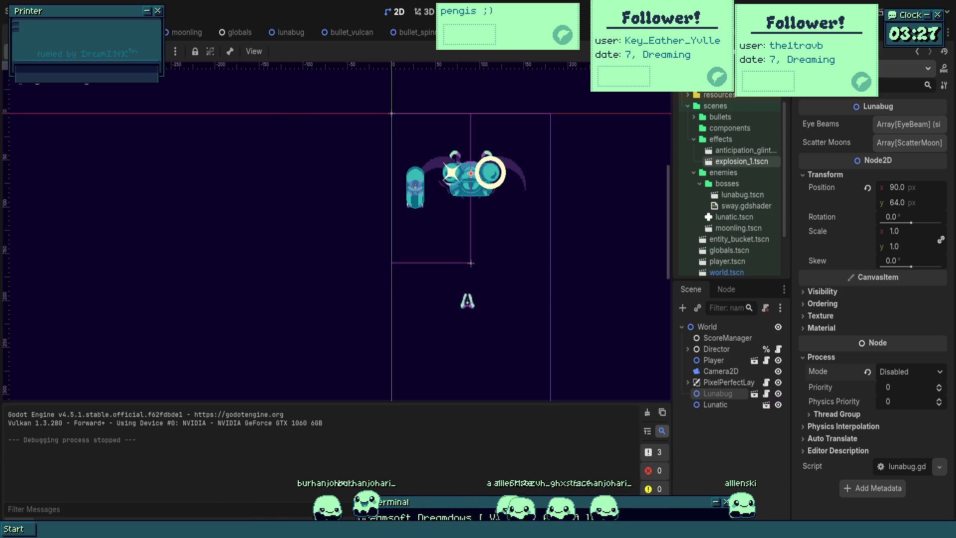
key(ctrl+F3)
click(393, 188)
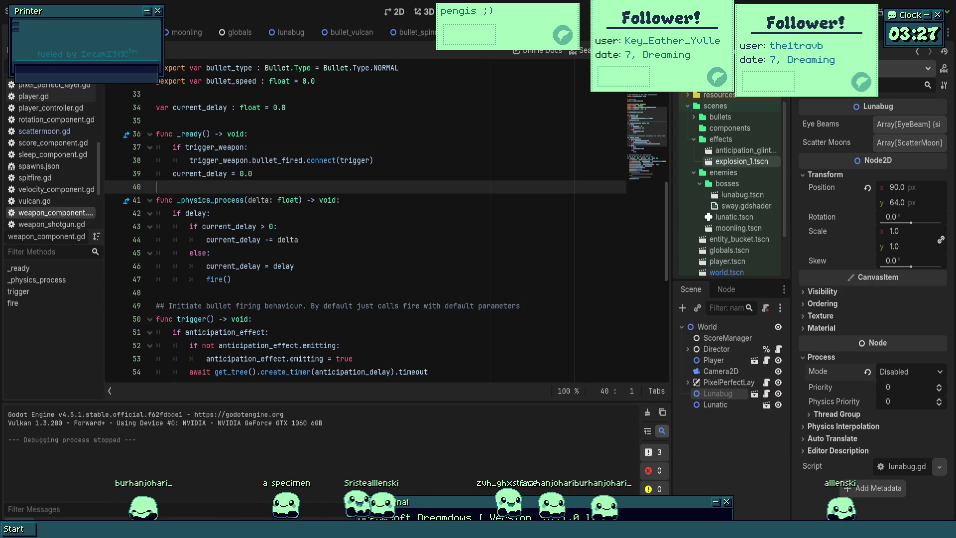
click(284, 279)
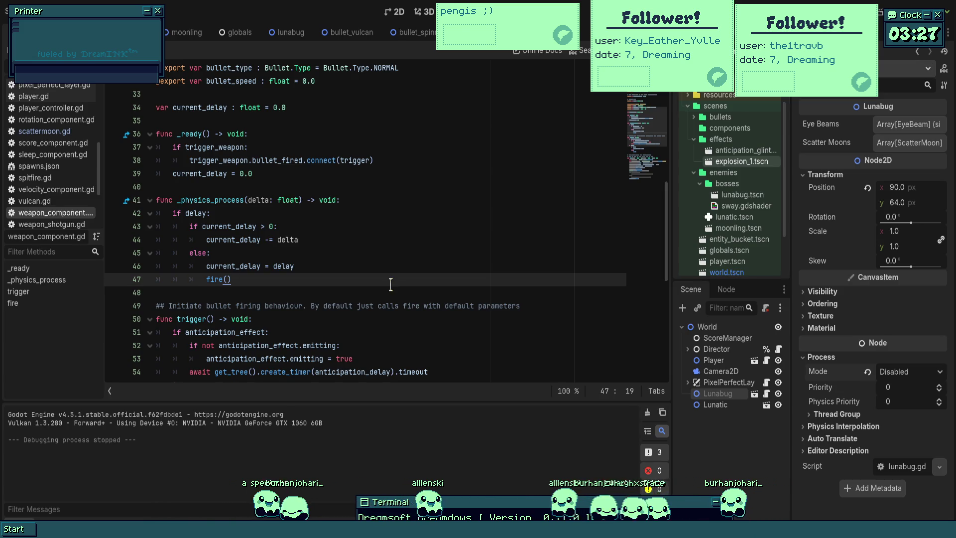
click(399, 12)
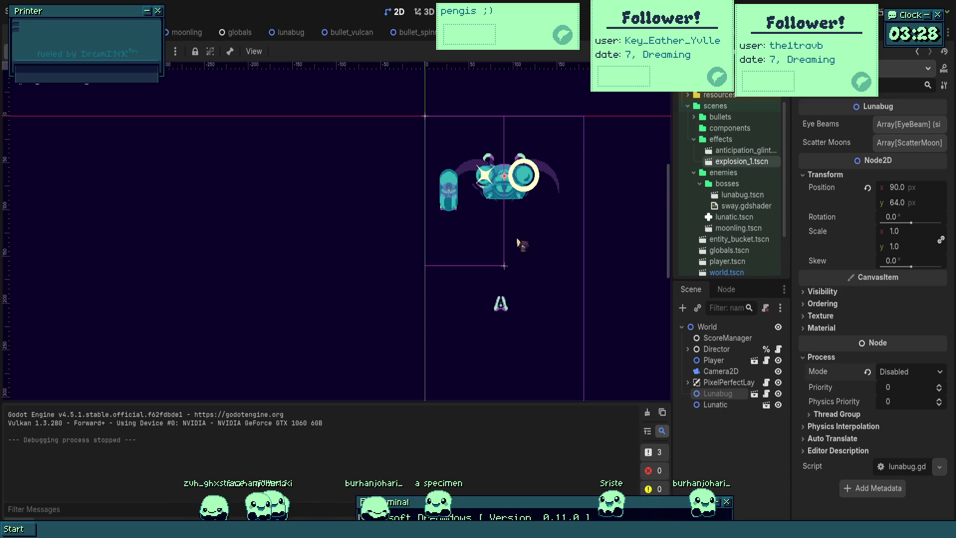
scroll(518, 243, up, 2)
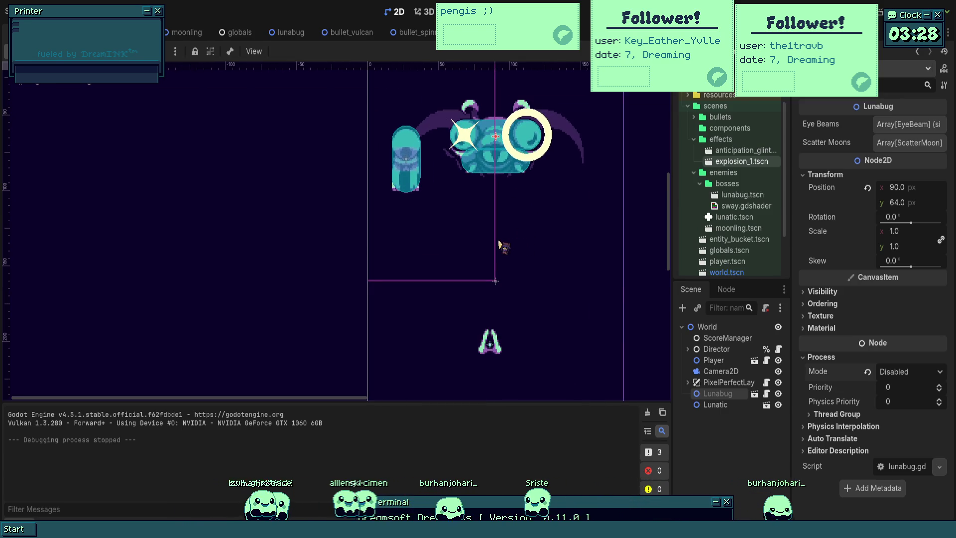
drag(500, 245, 441, 225)
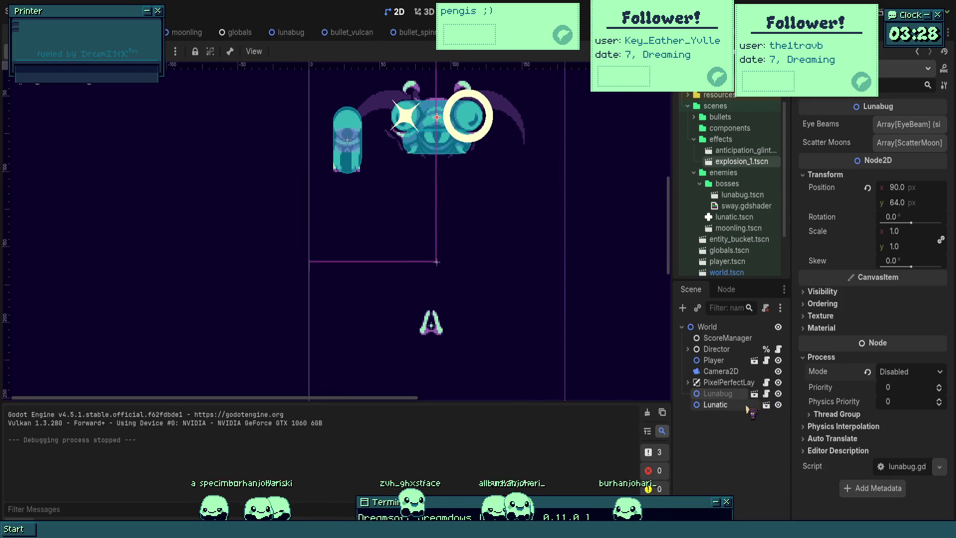
- Open the Lunatic scene and Beam's script, then restore weapon_component.gd's current_delay -1 reset edits
click(766, 405)
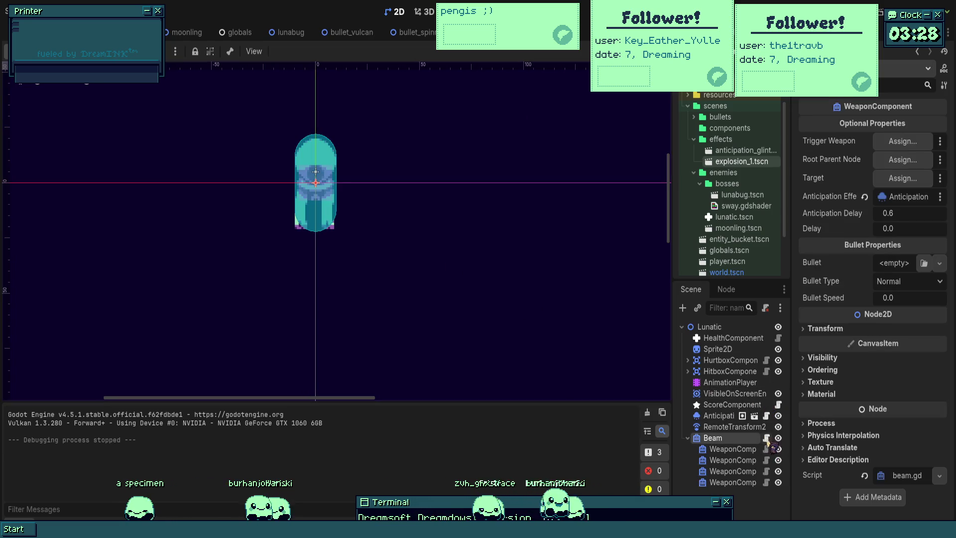
click(767, 439)
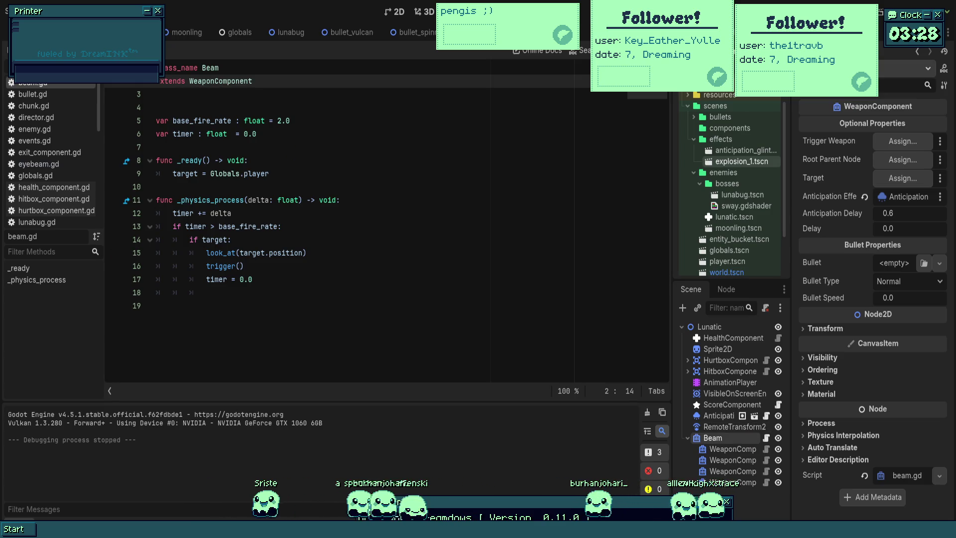
click(296, 228)
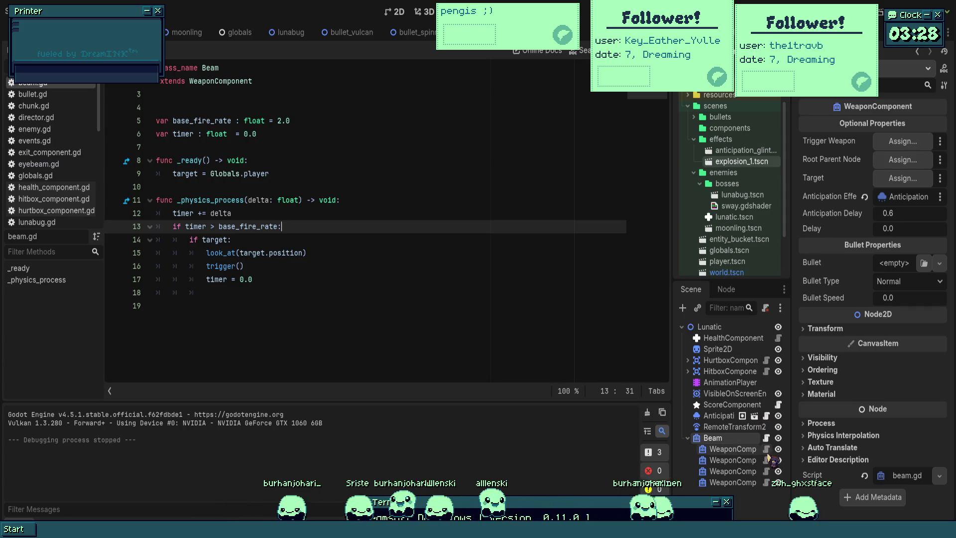
key(alt+Left)
click(348, 253)
scroll(347, 253, up, 7)
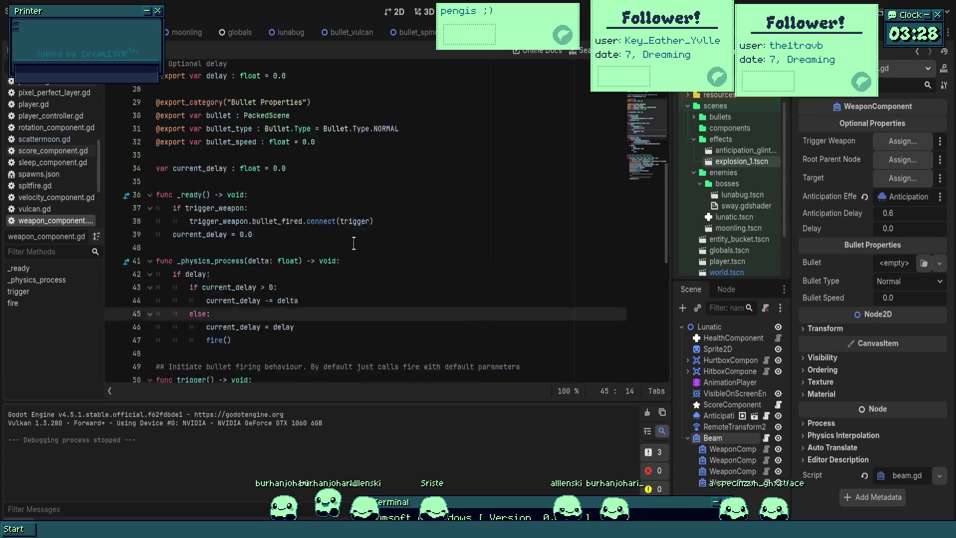
scroll(347, 252, down, 7)
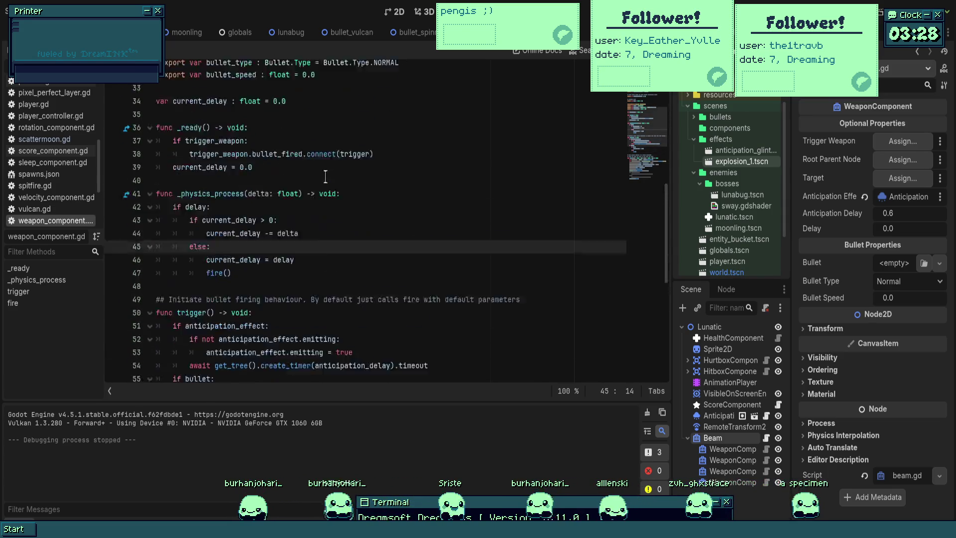
scroll(347, 253, down, 1)
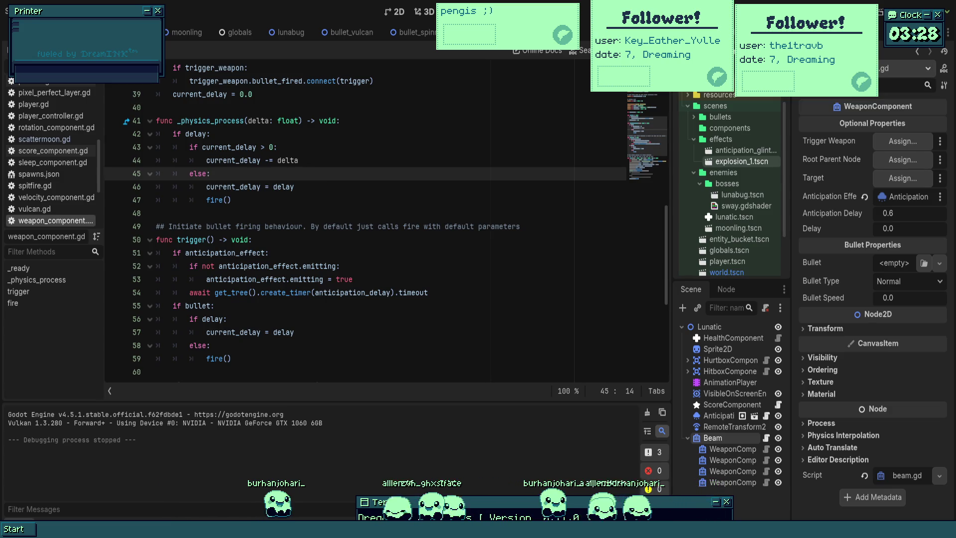
key(ctrl+z)
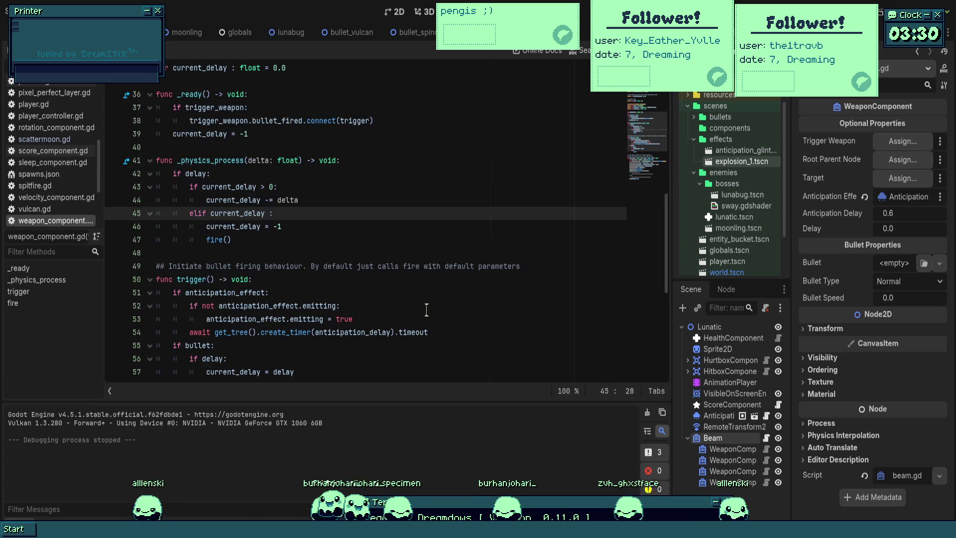
- Change line 45's delay condition to 'elif not current_delay <= -1:'
key(BackSpace)
text(<= -1)
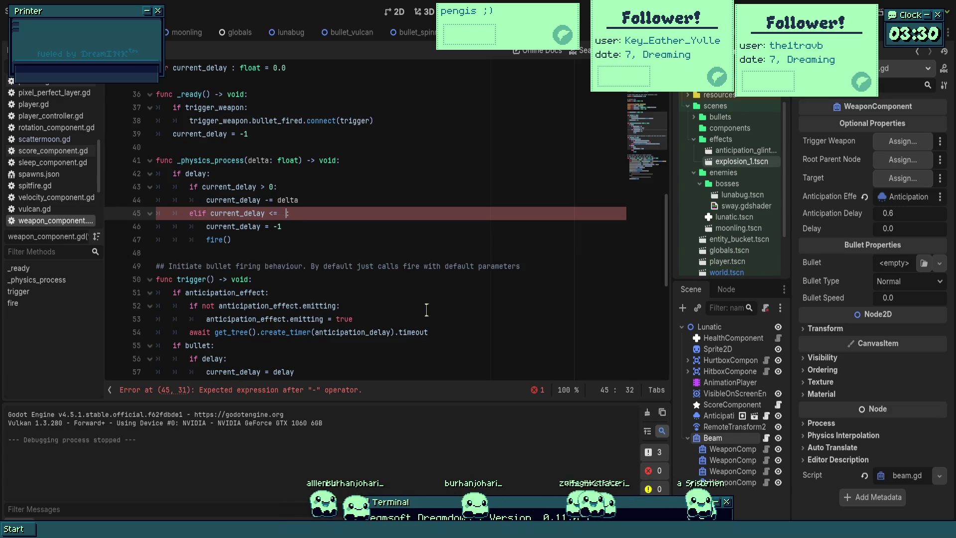
click(333, 201)
click(215, 212)
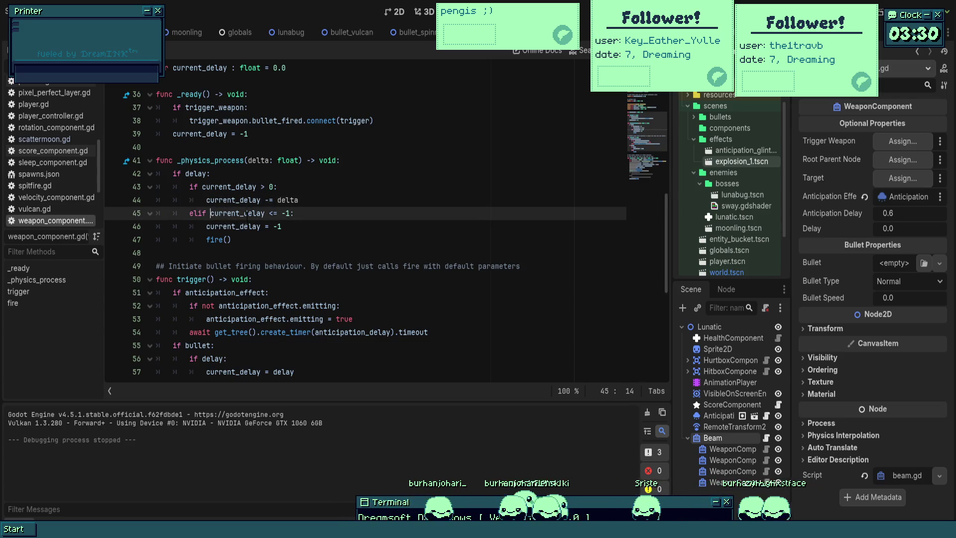
text(t)
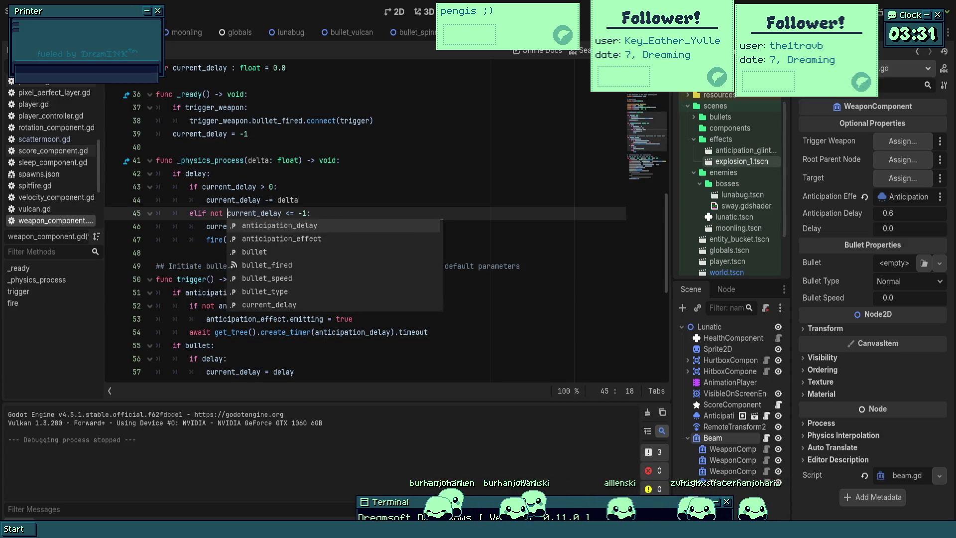
click(282, 226)
scroll(321, 233, down, 4)
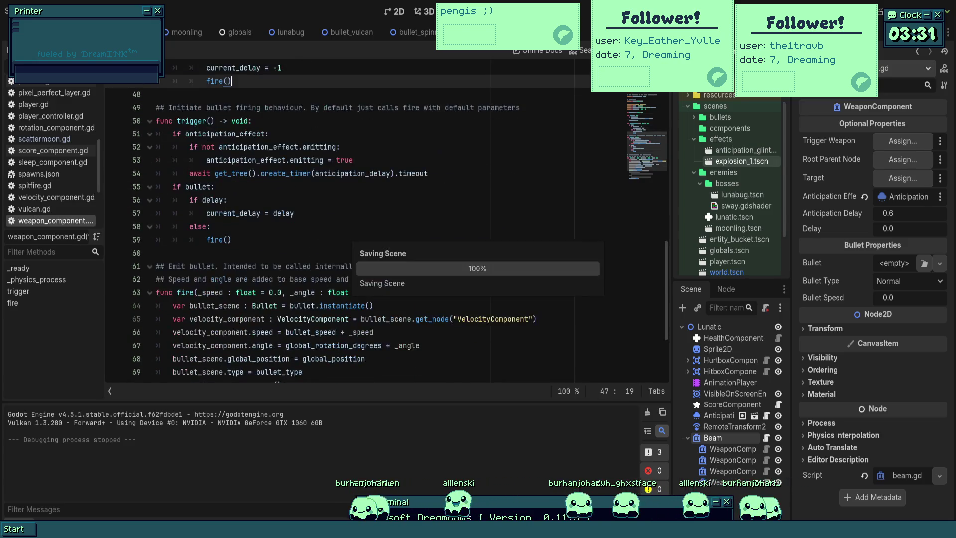
- Test-run the game, moving the ship up and right, then stop it
key(F5)
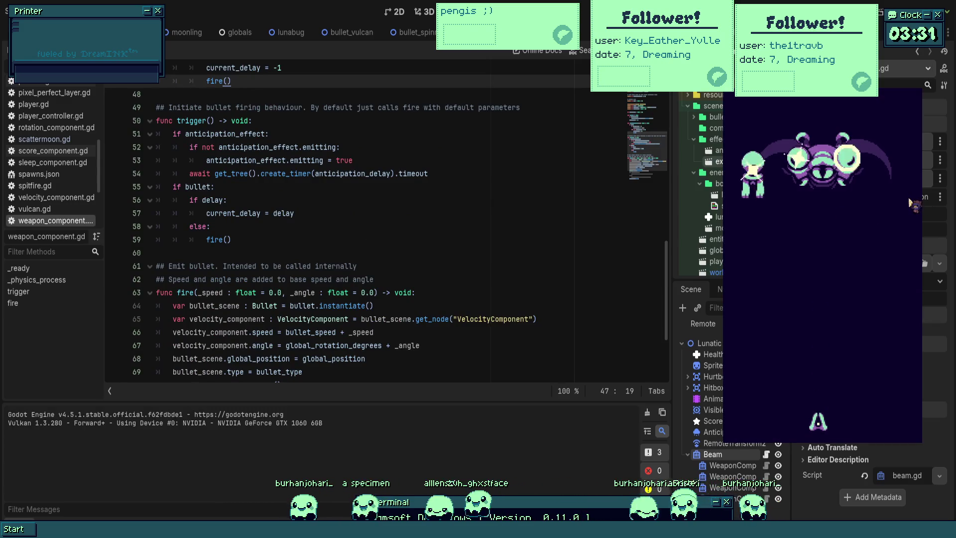
key(Up)
key(Right)
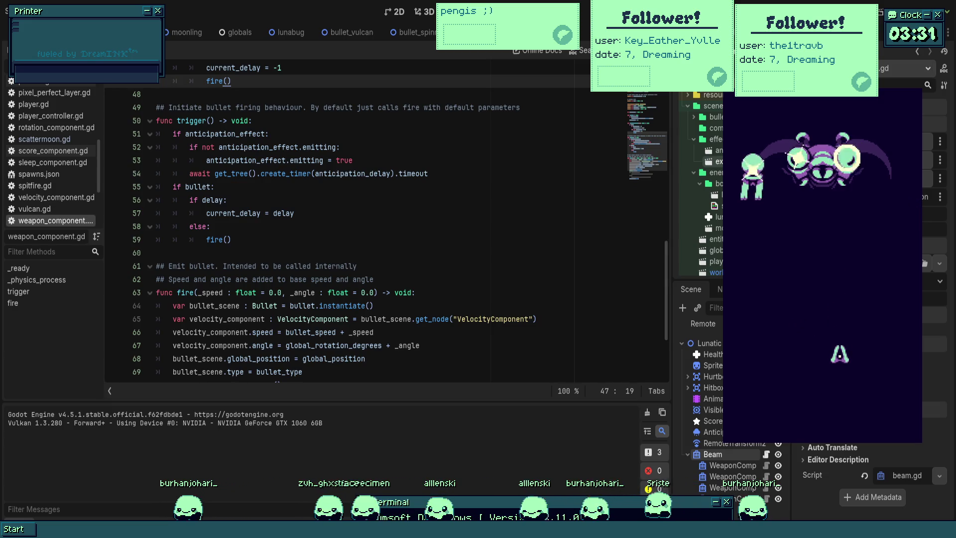
key(F8)
click(379, 230)
scroll(379, 224, up, 1)
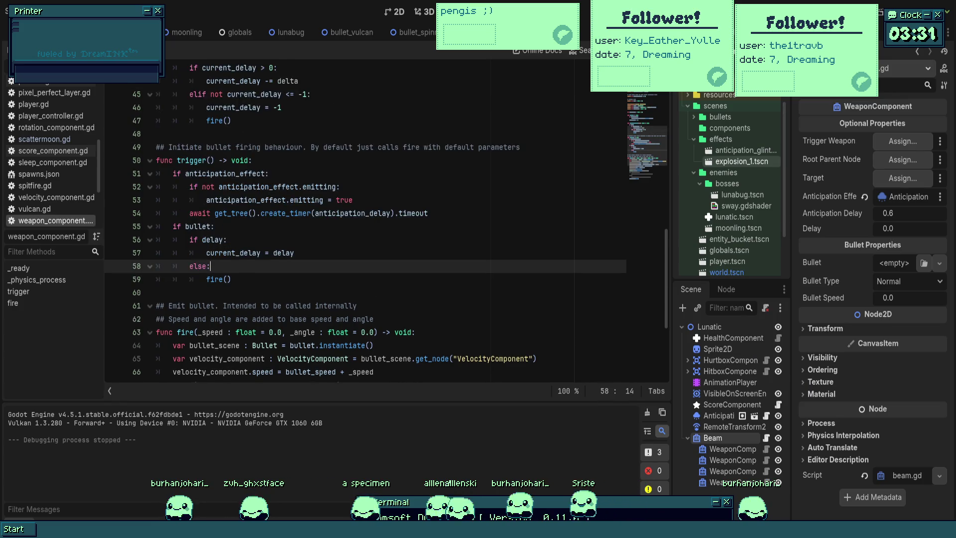
- Review the trigger and _physics_process delay code, returning to line 45's firing condition
scroll(376, 225, up, 2)
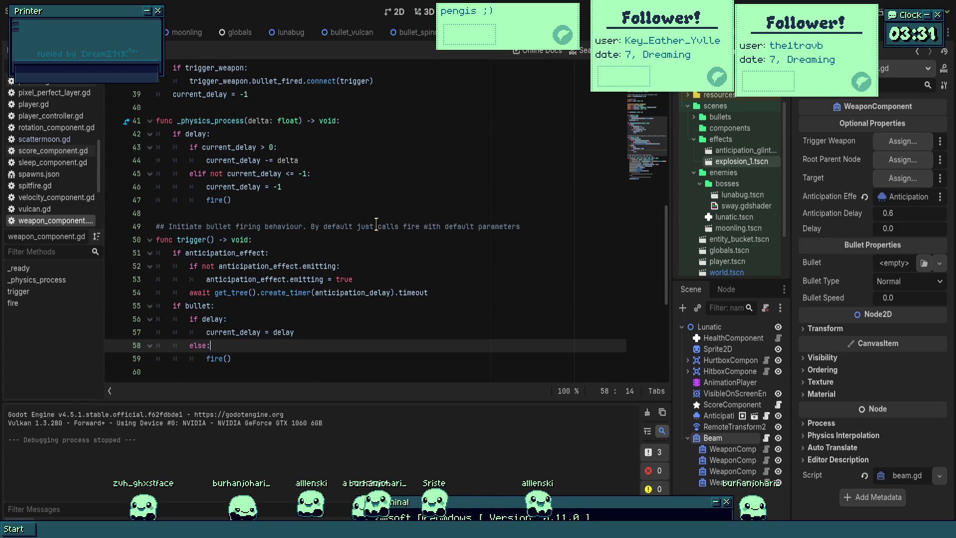
click(313, 331)
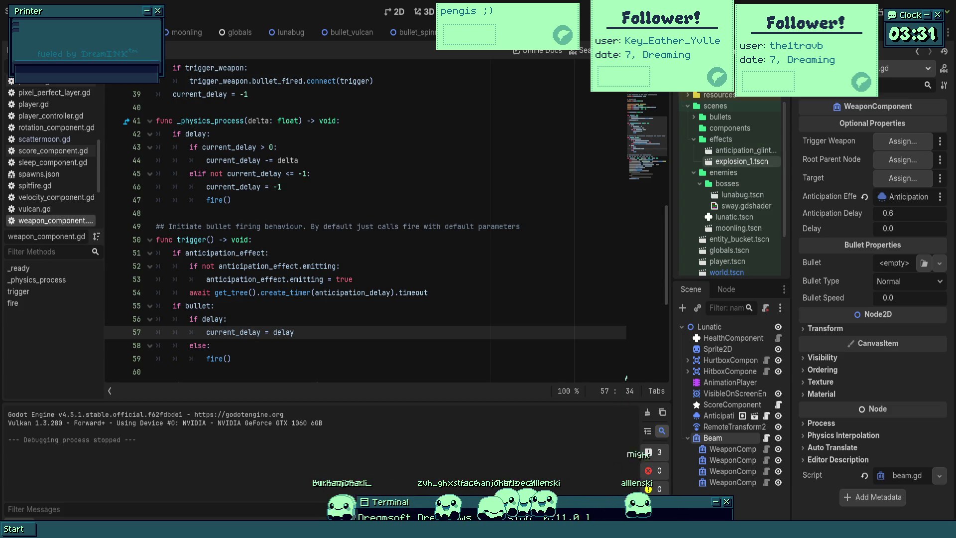
click(524, 319)
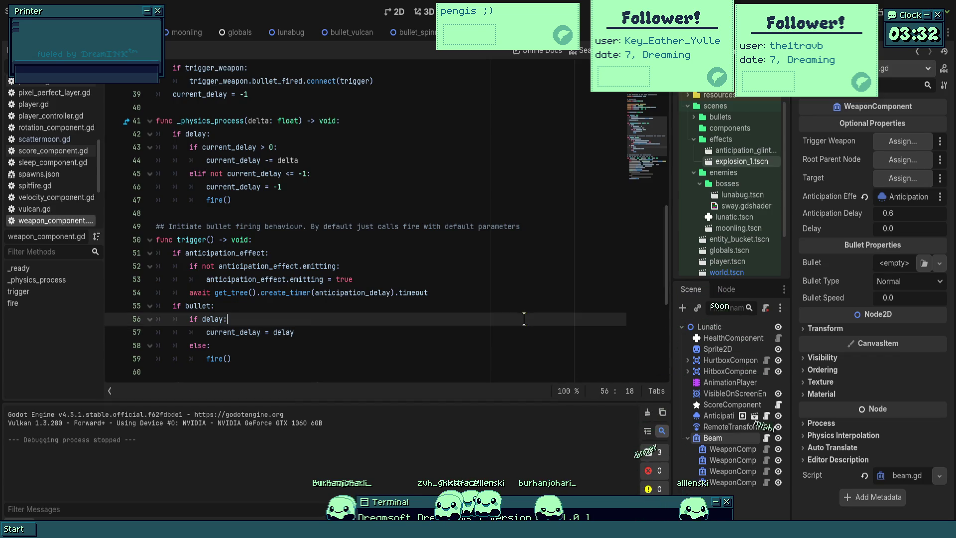
scroll(478, 287, up, 2)
click(478, 287)
scroll(474, 289, up, 2)
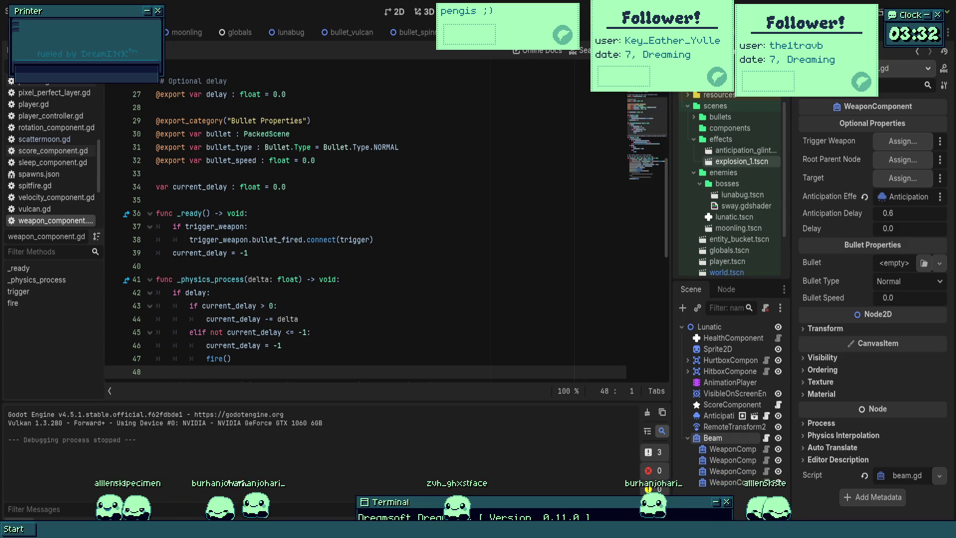
scroll(414, 291, down, 6)
click(280, 94)
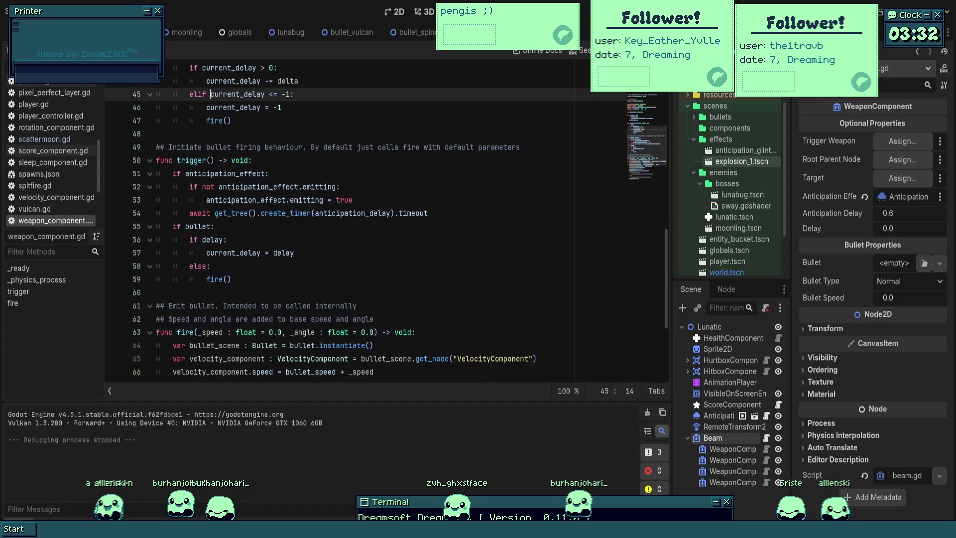
- Undo the delay edits and the _physics_process stub in weapon_component.gd, then save
key(ctrl+z)
key(ctrl+z)
key(ctrl+z)
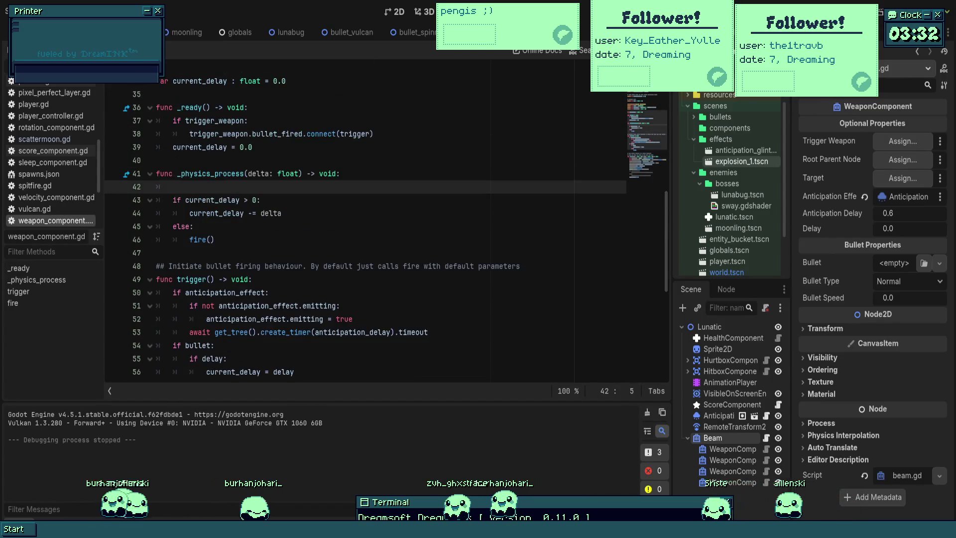
key(ctrl+z)
key(ctrl+z)
key(ctrl+z)
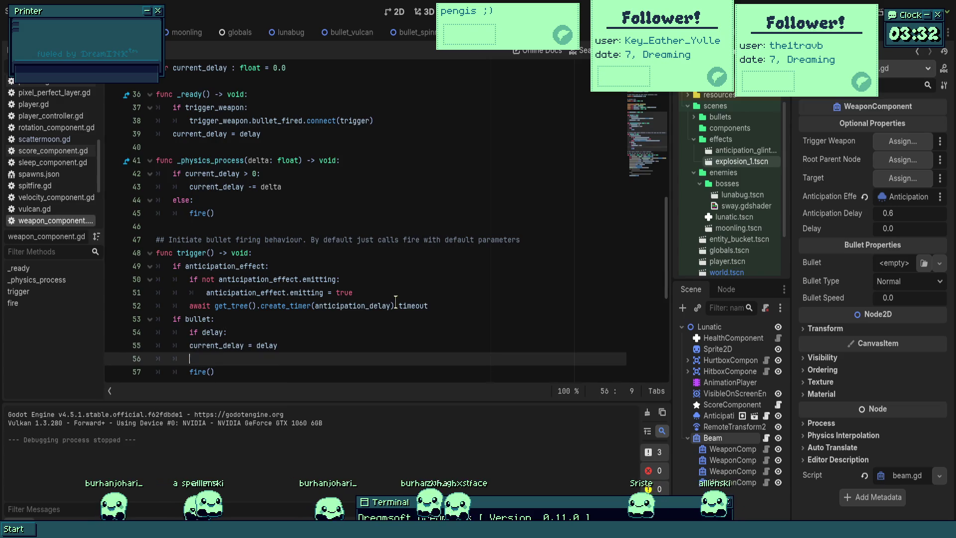
key(ctrl+z)
key(ctrl+z)
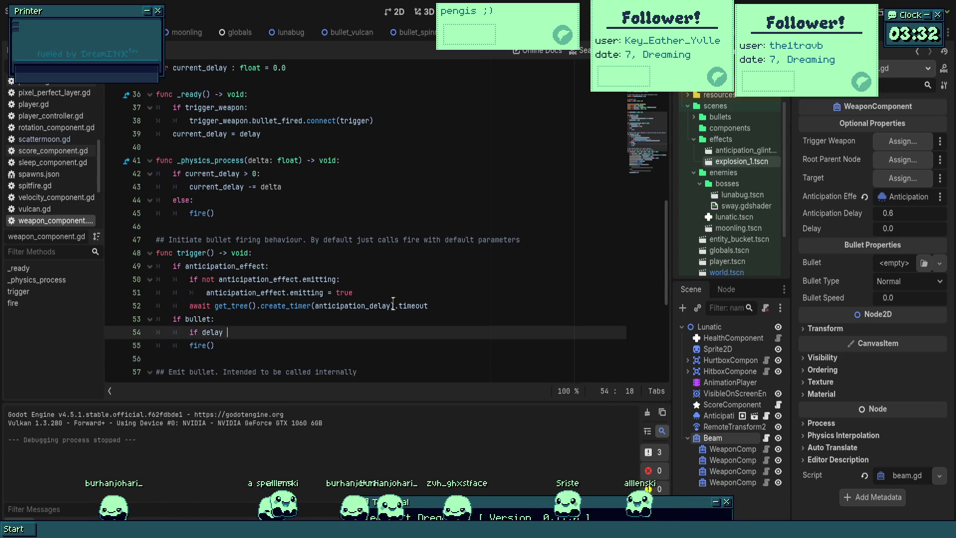
key(ctrl+z)
key(ctrl+z)
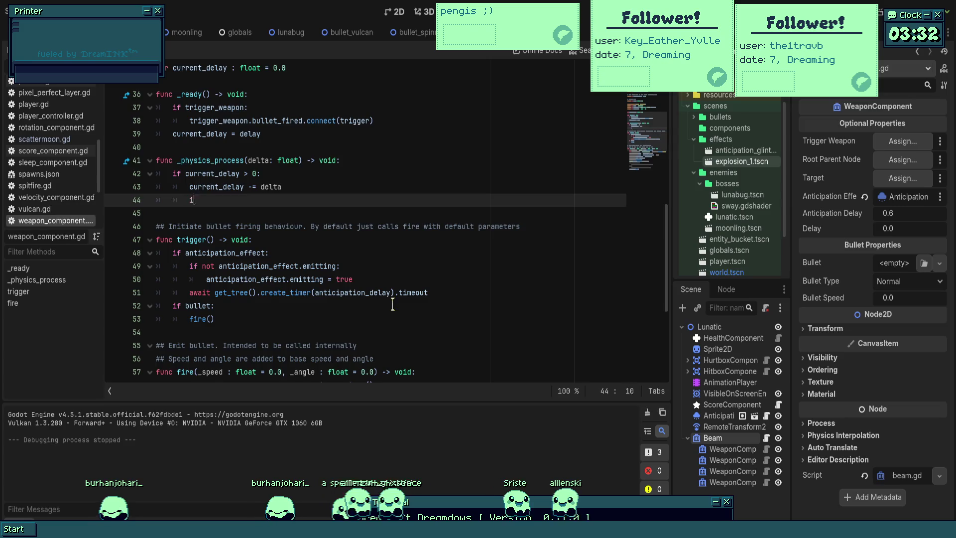
key(ctrl+z)
key(ctrl+z)
key(ctrl+z)
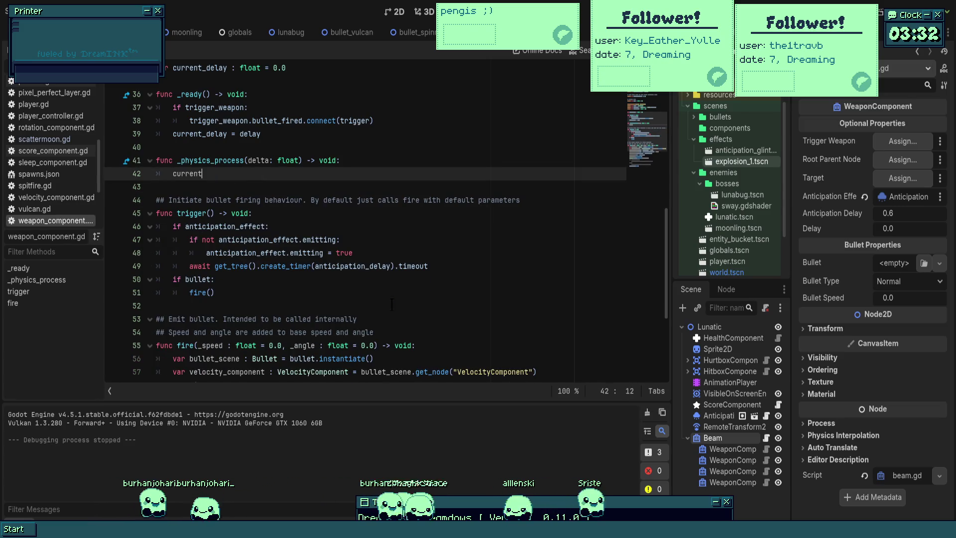
key(ctrl+z)
key(ctrl+z)
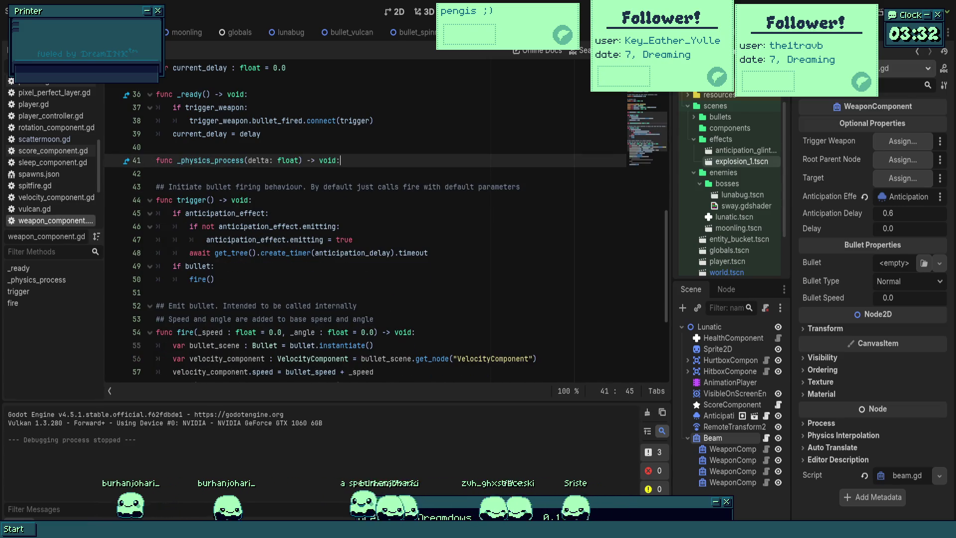
key(ctrl+z)
key(ctrl+s)
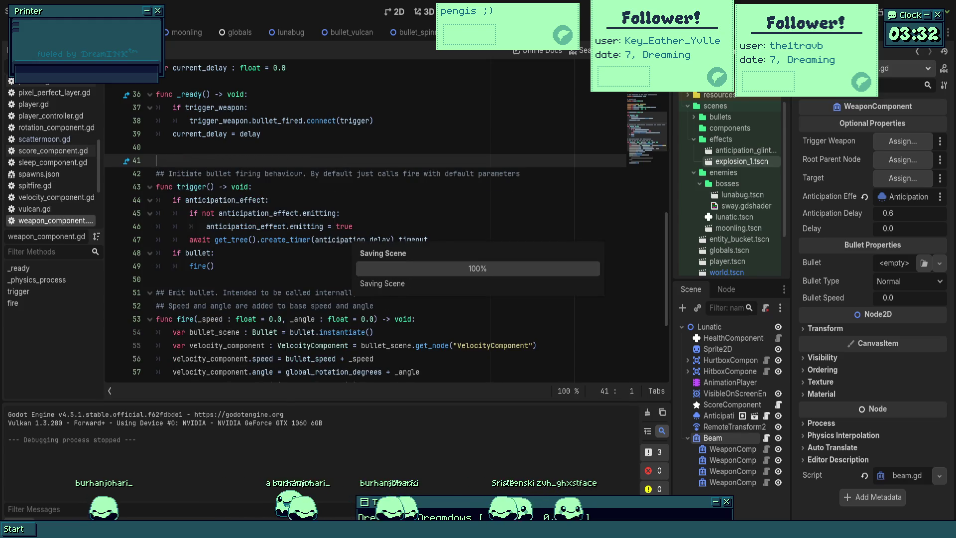
- Collapse the Beam node and select the Lunatic root node
click(732, 449)
click(688, 438)
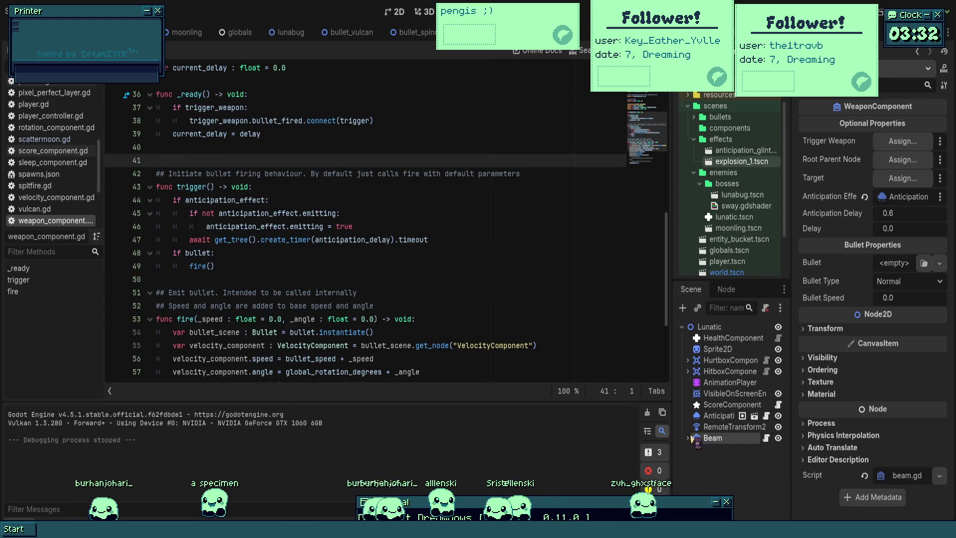
click(710, 327)
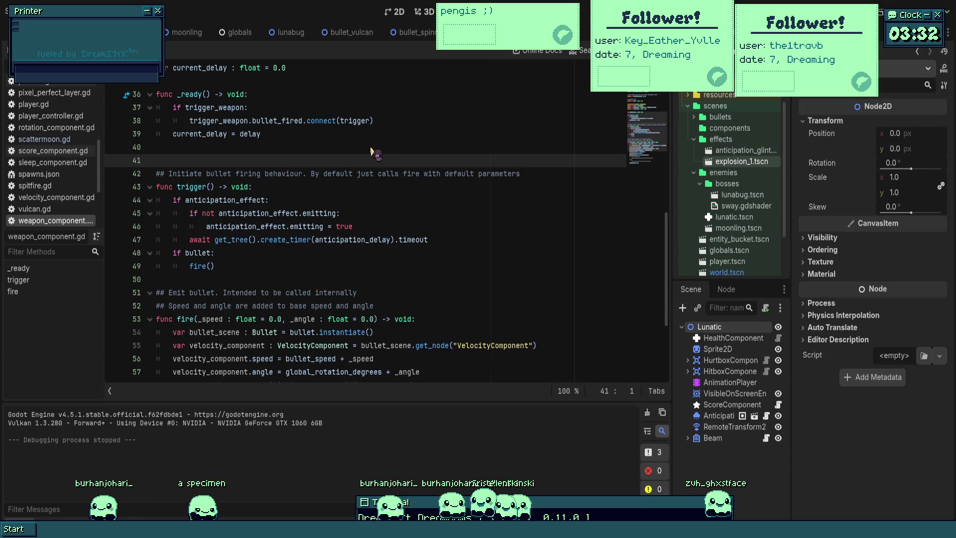
- Add a plain Node under Lunatic named Countdown and begin attaching a new script to it
key(ctrl+shift+z)
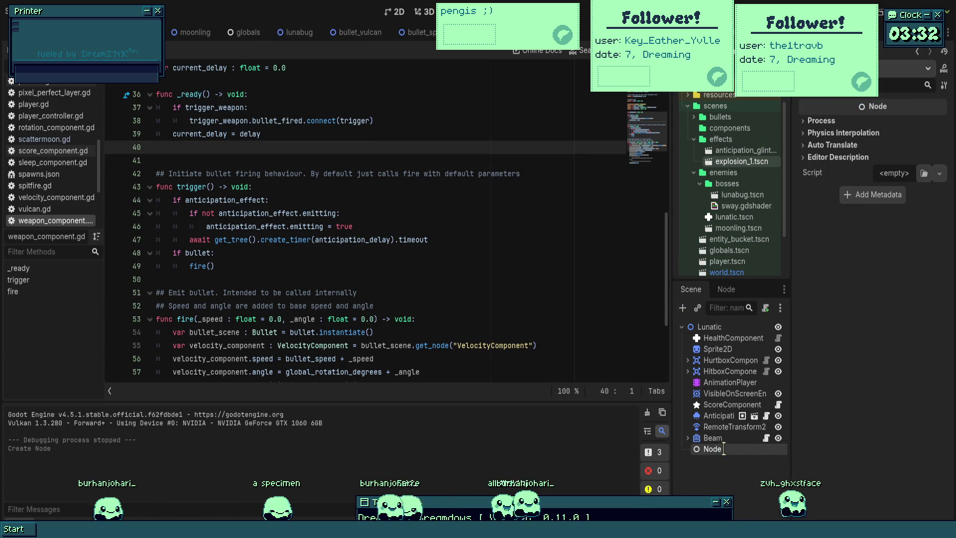
key(F2)
text(Countdown)
key(Return)
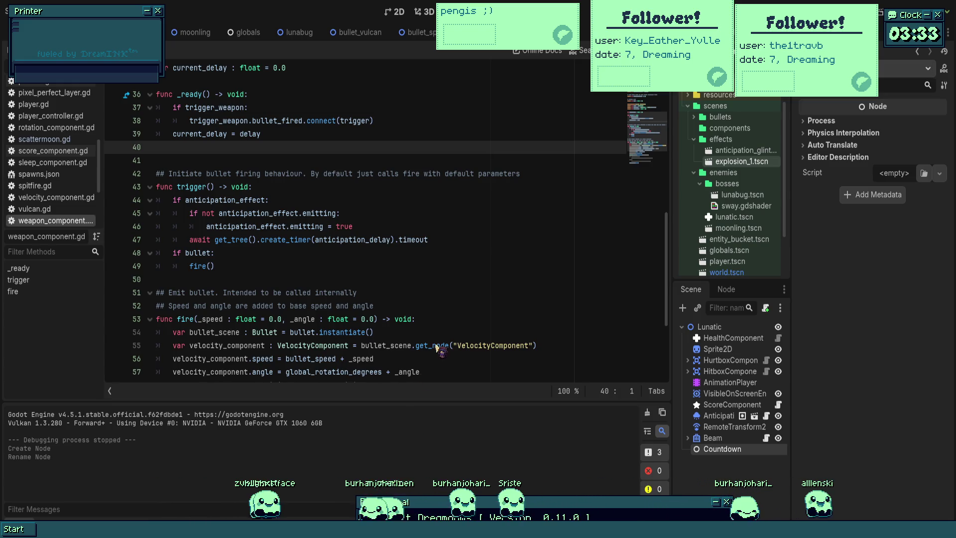
key(Return)
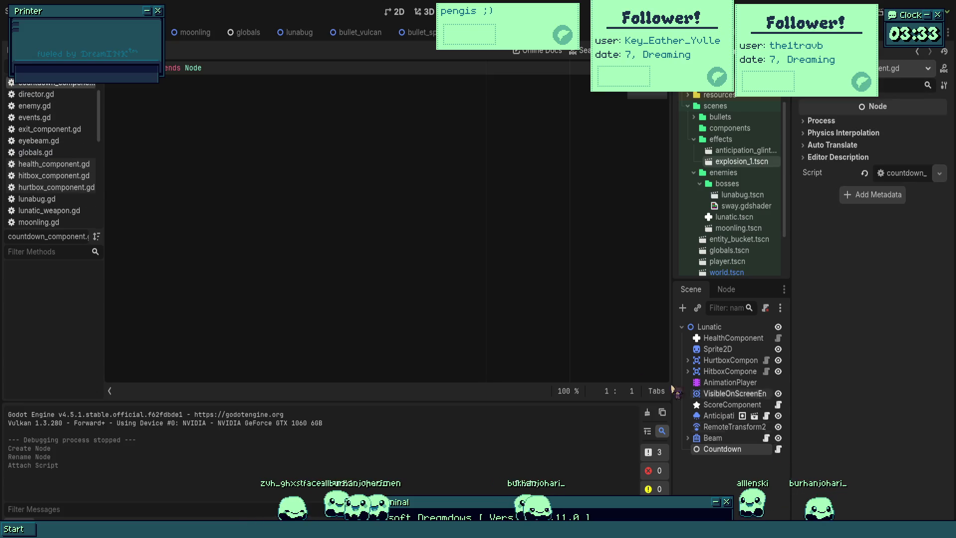
- Add an exported 'duration : float' variable and a _physics_process function stub
click(268, 141)
key(Up)
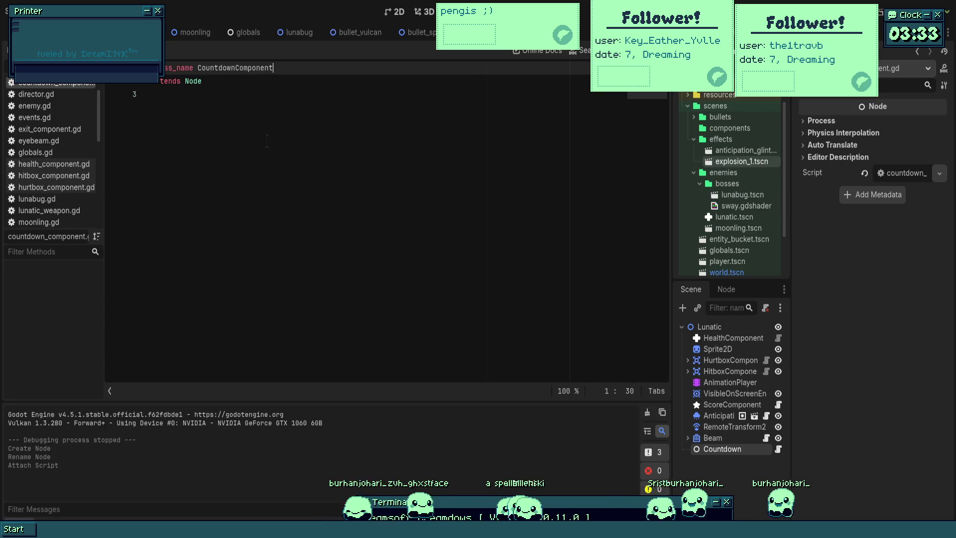
key(Down)
key(Down)
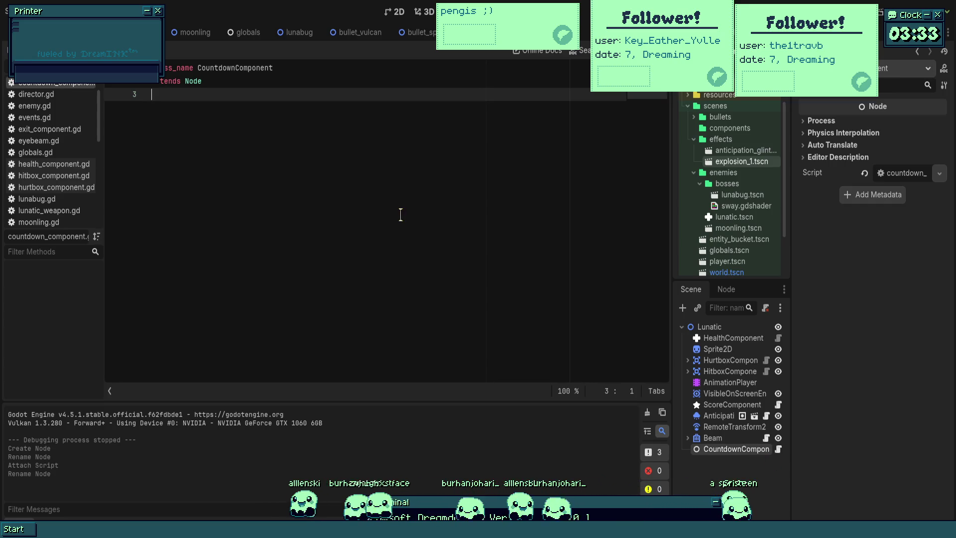
key(Return)
text(@)
key(BackSpace)
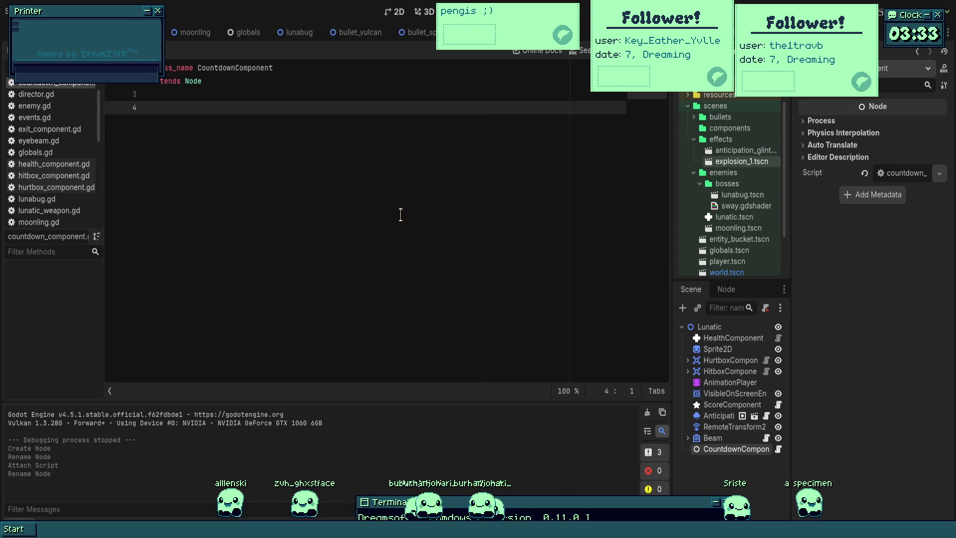
text(rt var time)
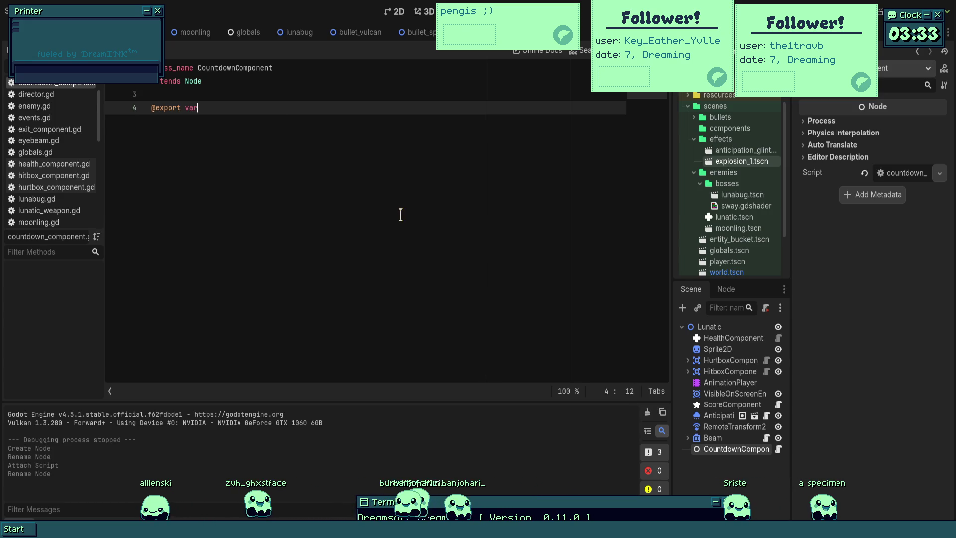
key(BackSpace)
key(BackSpace)
key(BackSpace)
text(duration :)
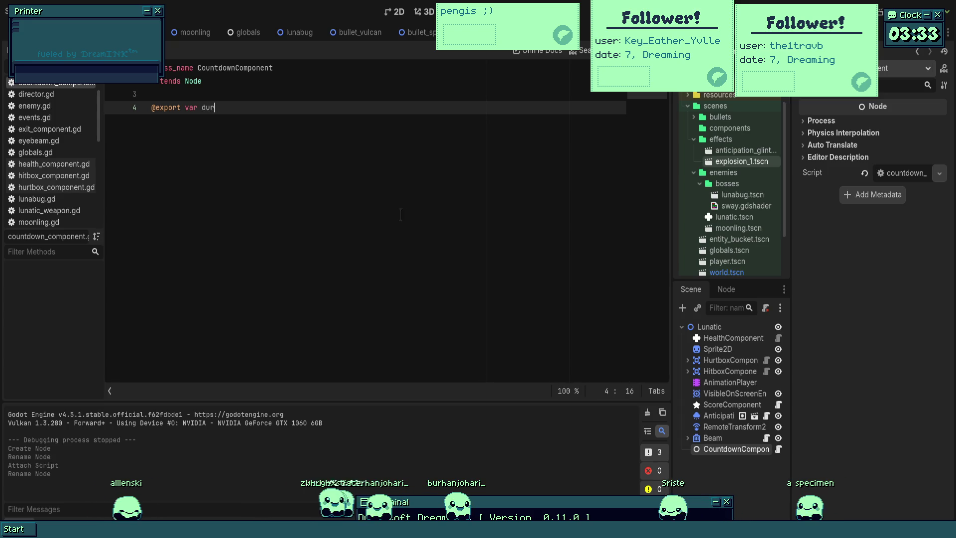
text( float)
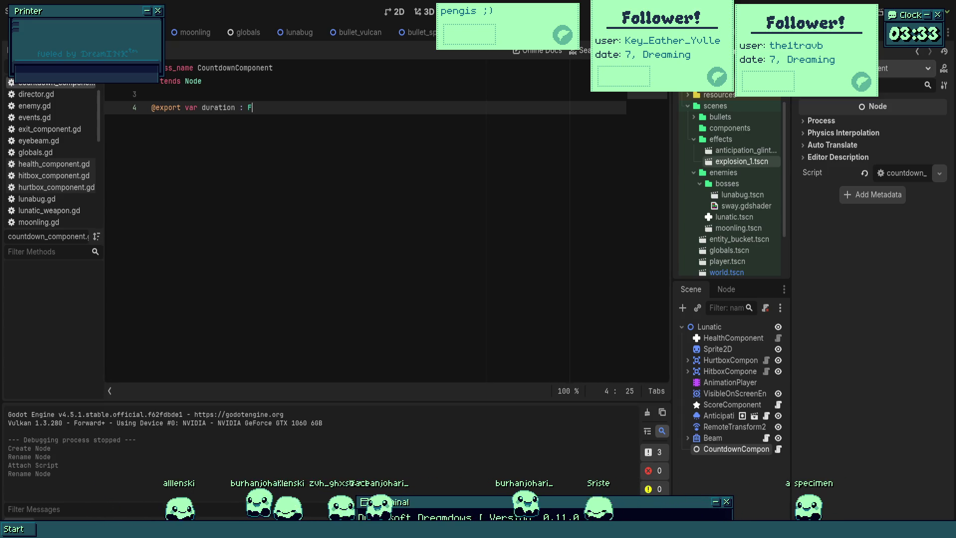
key(Return)
key(Return)
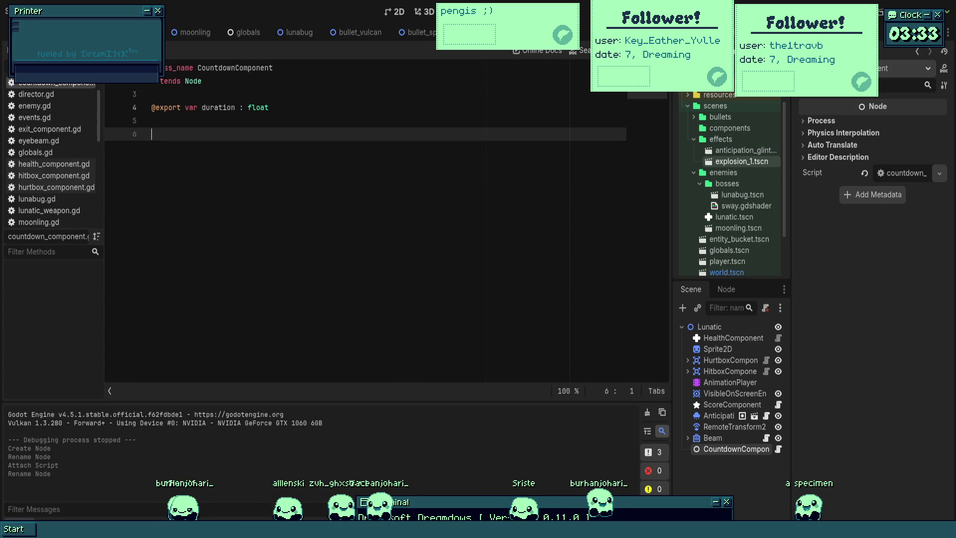
text(unc _)
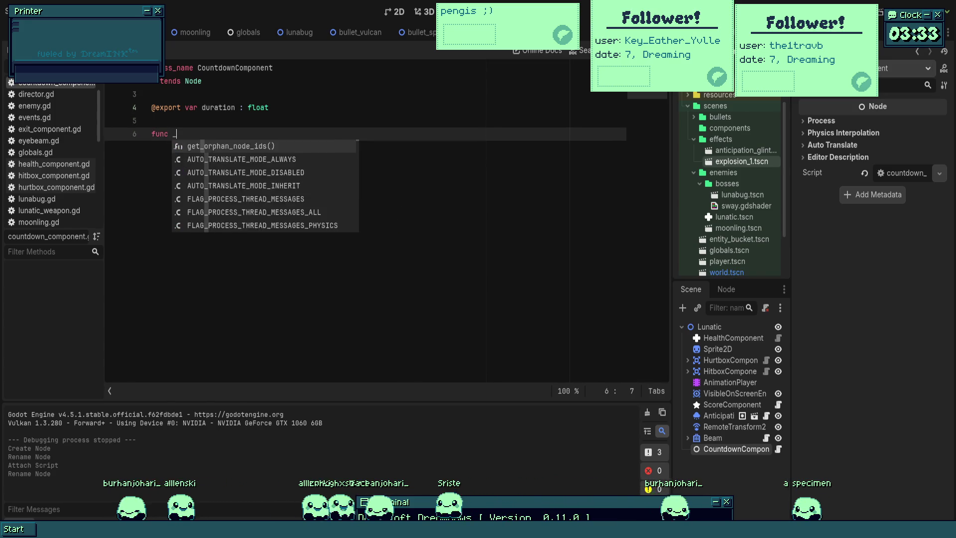
scroll(413, 216, down, 5)
text(ph)
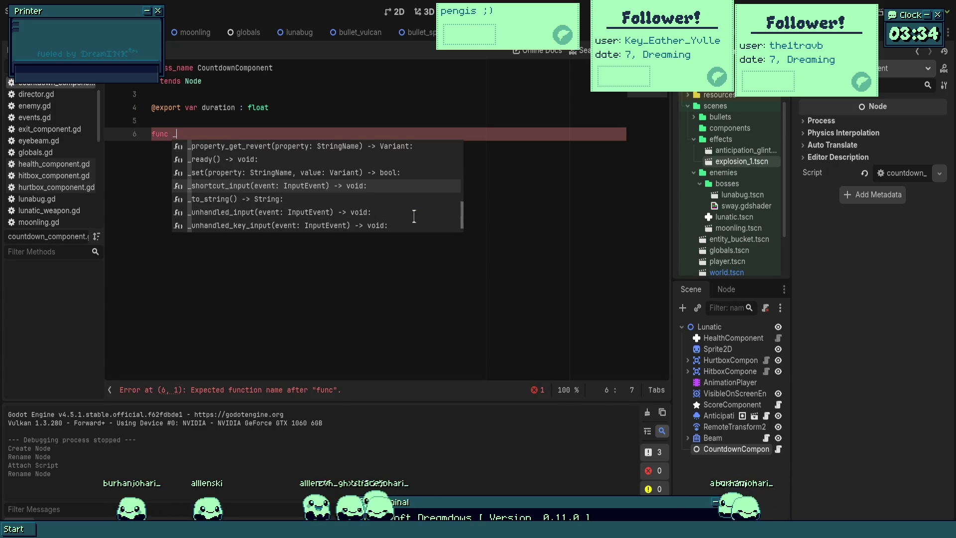
key(Return)
- Declare a finished signal above the exported duration variable
key(Up)
key(Up)
key(Up)
key(Return)
key(Return)
key(Up)
text(si)
key(BackSpace)
key(BackSpace)
text(al c)
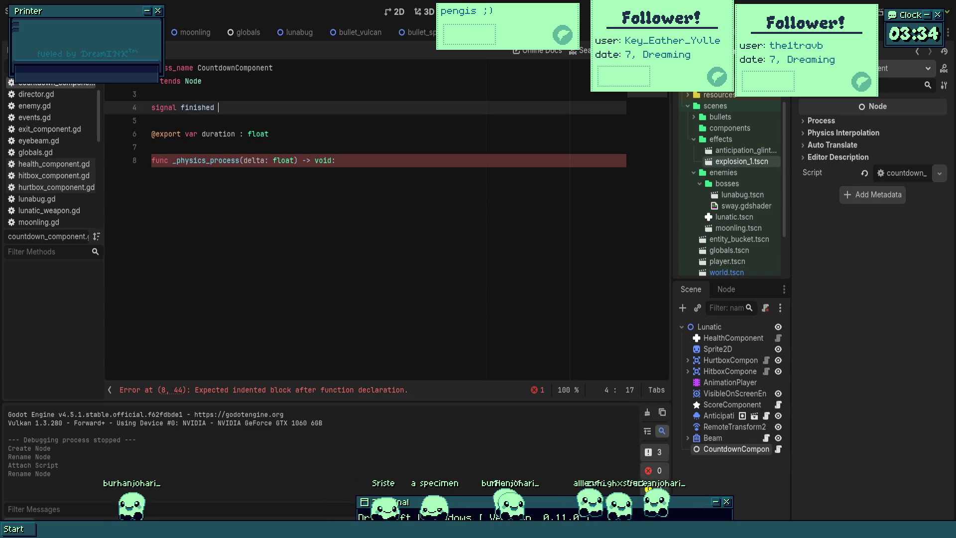
- In _physics_process, subtract delta from duration and check 'if duration <= 0.0:'
click(414, 215)
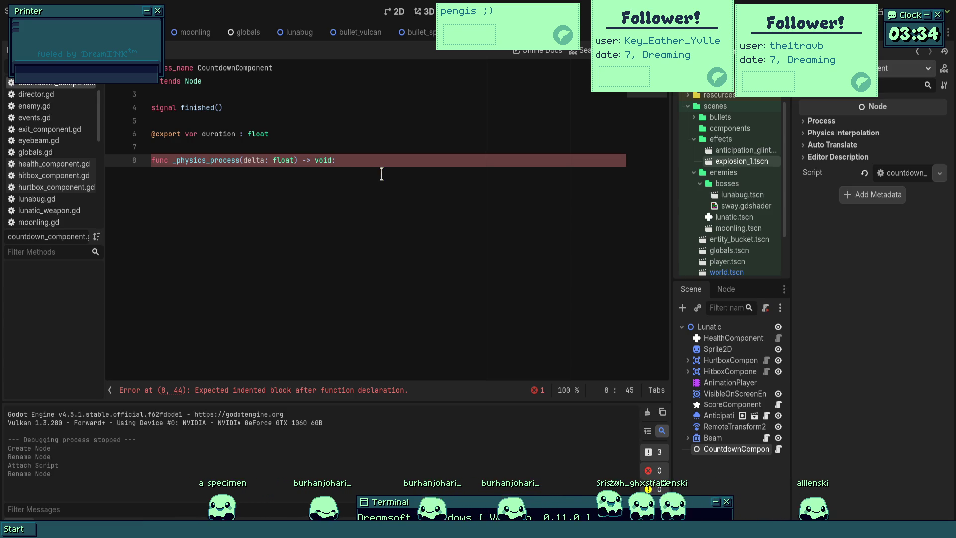
key(Return)
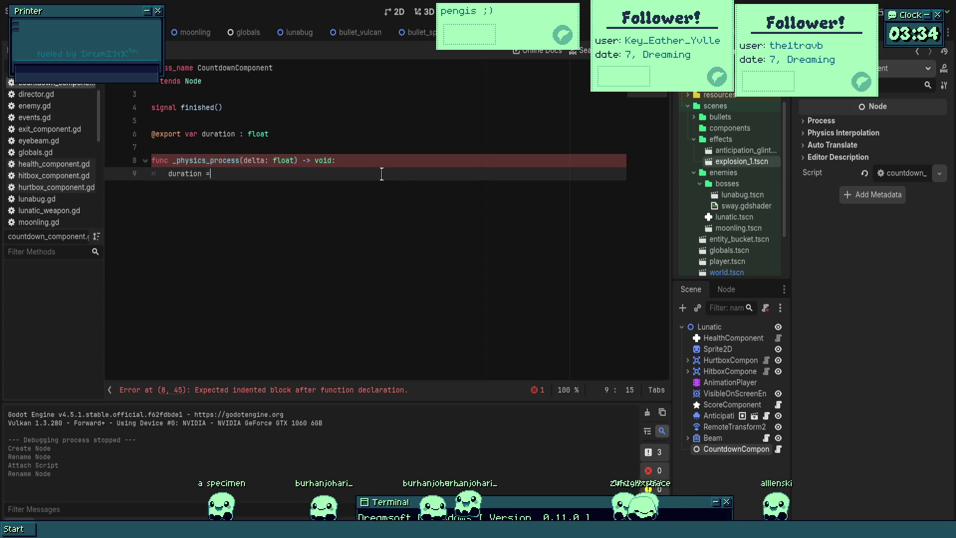
key(BackSpace)
text(-= delta)
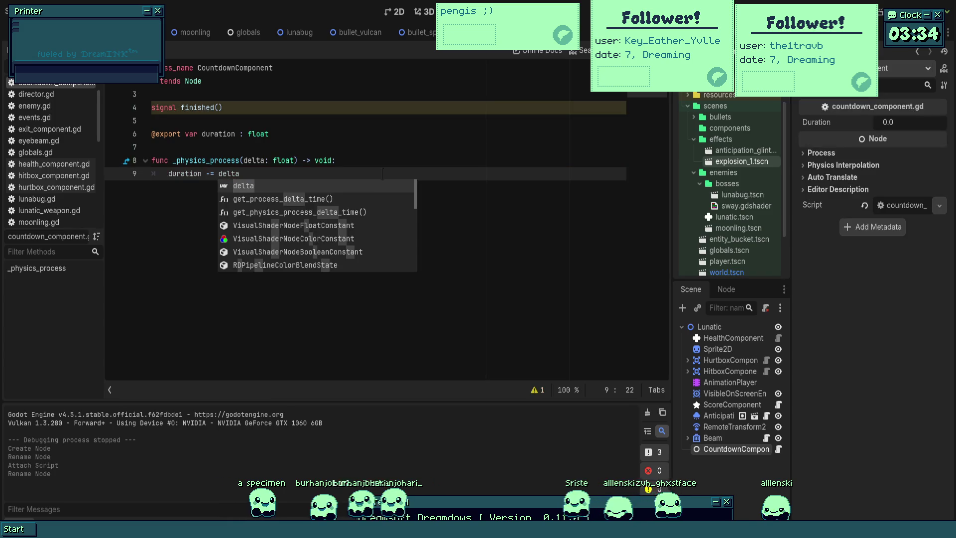
key(Return)
key(Return)
text(if du)
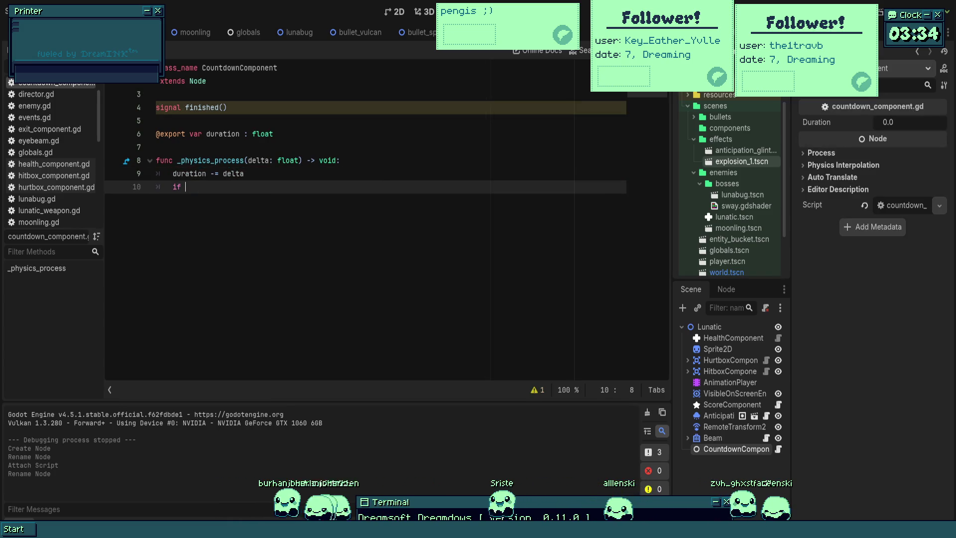
text(ration)
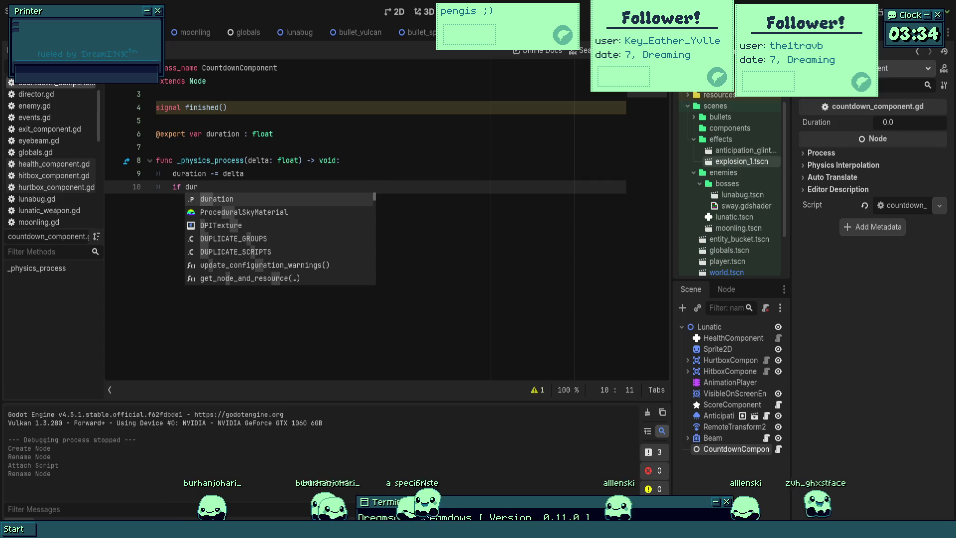
key(Return)
text(<= 0 )
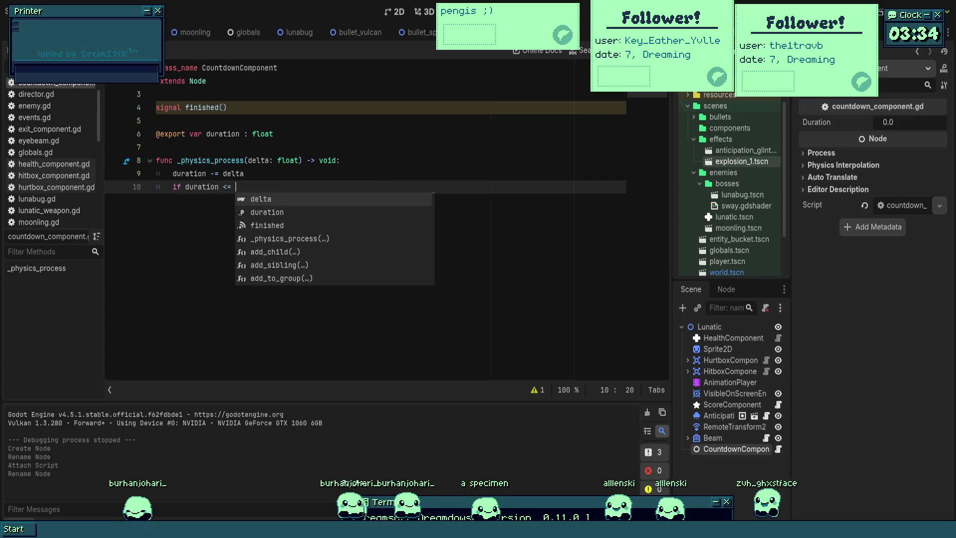
text(:)
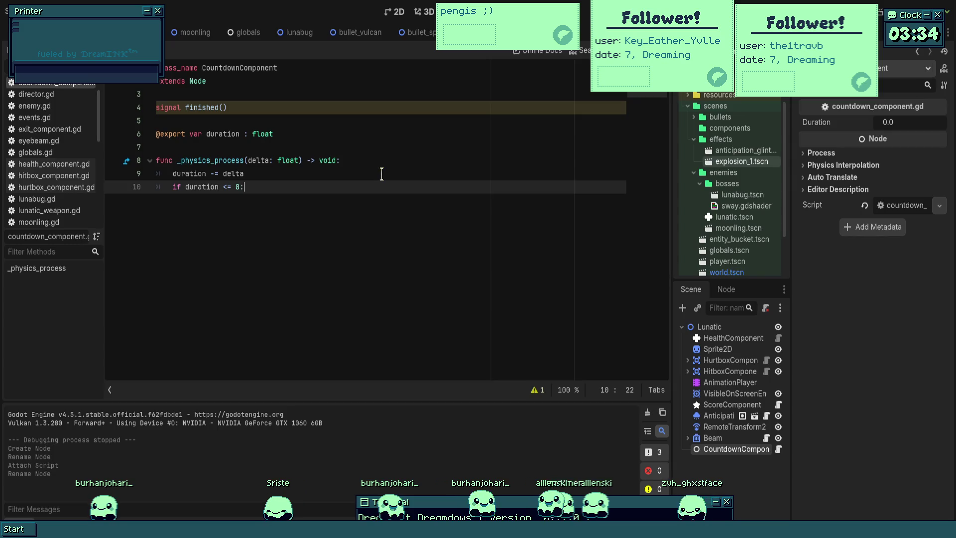
key(Return)
key(BackSpace)
key(BackSpace)
key(BackSpace)
text(.0:)
key(Return)
- Inside that check, emit finished and queue_free the node, then save the script
text(queue_free)
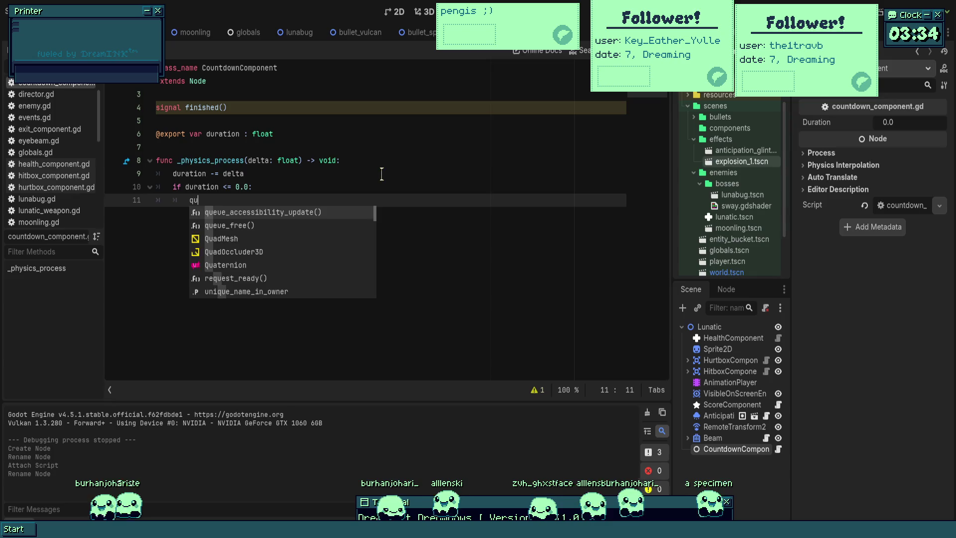
key(Return)
key(Up)
key(End)
key(Return)
text(finis)
key(Return)
text(.emiot()
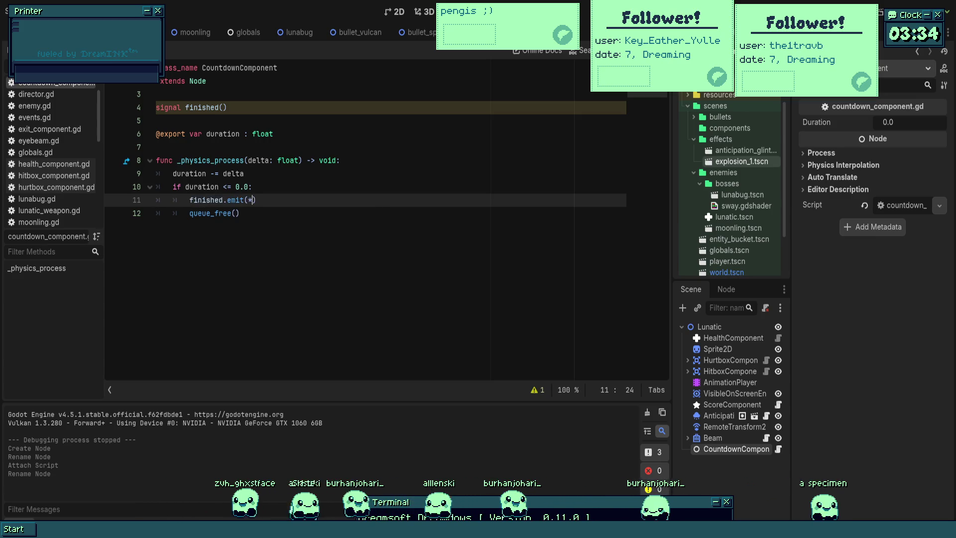
click(382, 174)
click(359, 135)
key(ctrl+s)
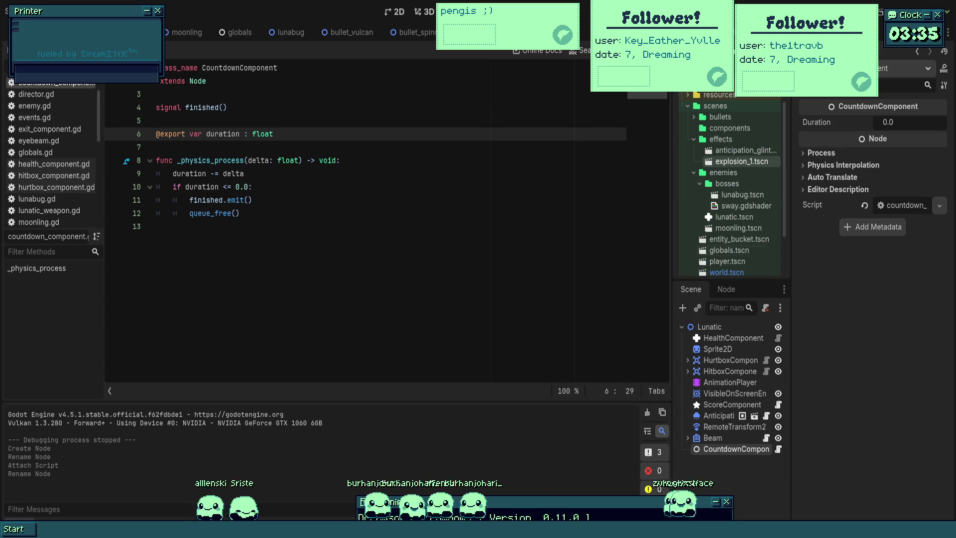
click(420, 214)
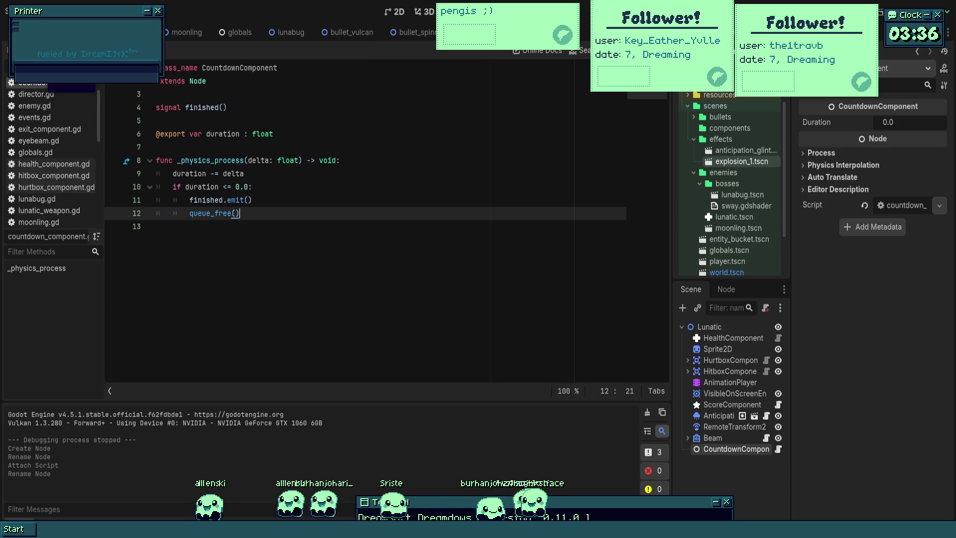
- Cycle through the open scene tabs to bring up the Lunatic boss scene
key(ctrl+Tab)
key(ctrl+Tab)
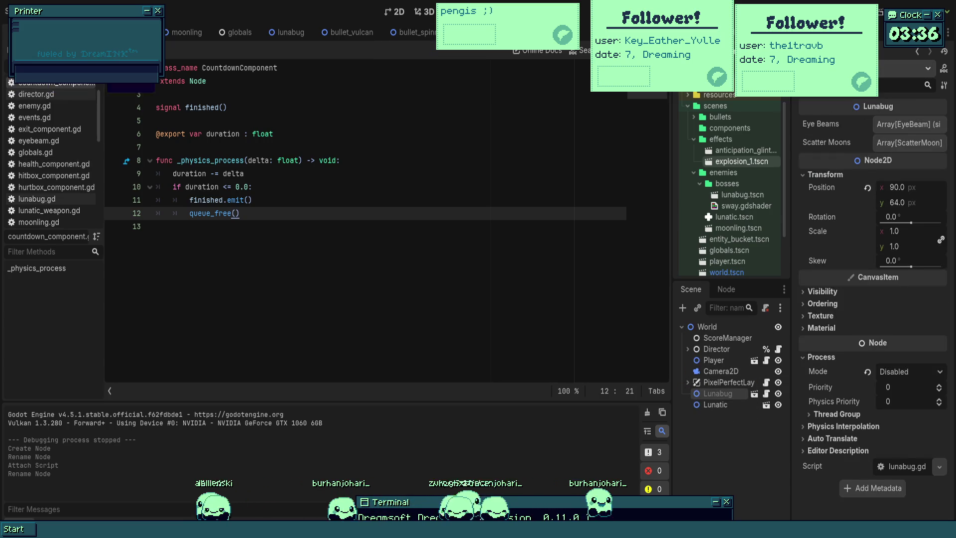
key(ctrl+Tab)
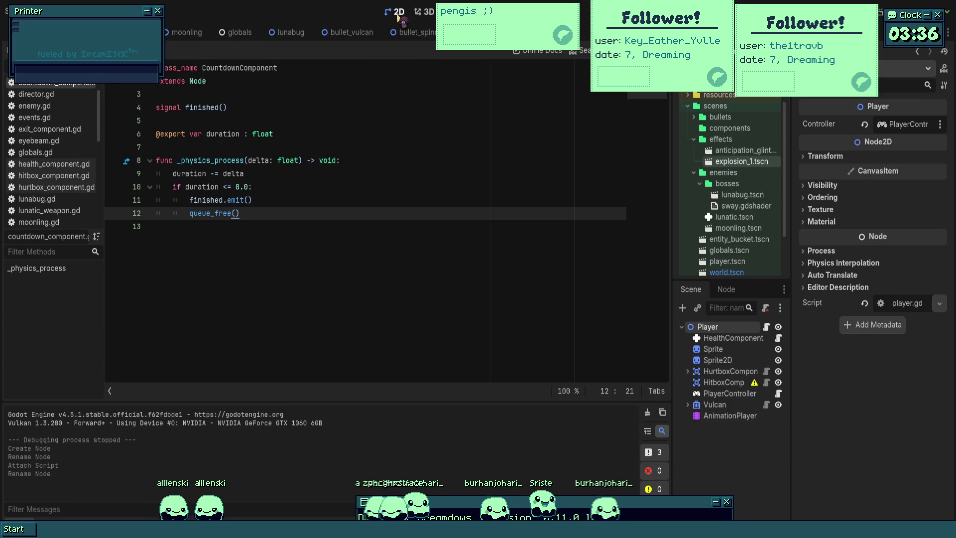
click(397, 14)
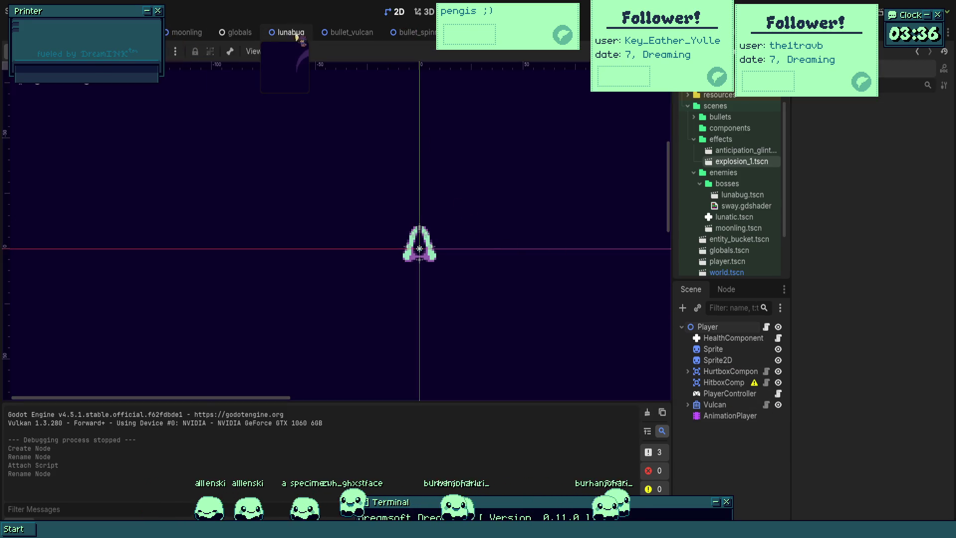
click(348, 33)
click(278, 32)
click(176, 32)
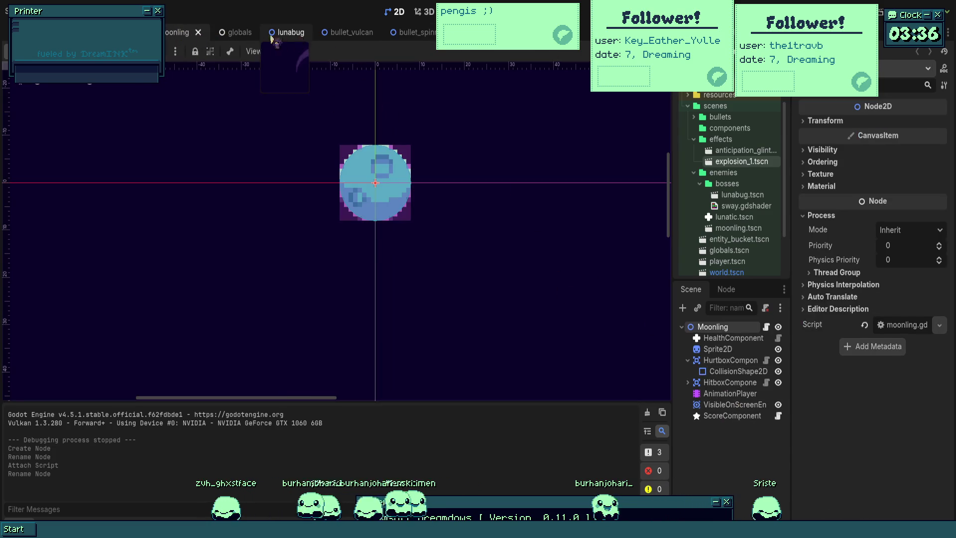
click(141, 32)
- Delete the CountdownComponent node from the Lunatic scene
click(712, 437)
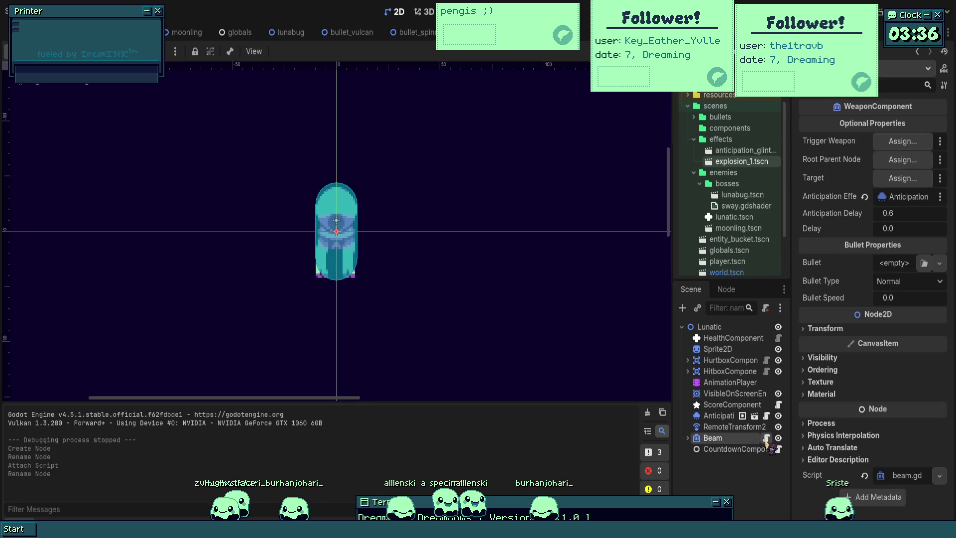
click(766, 438)
click(737, 449)
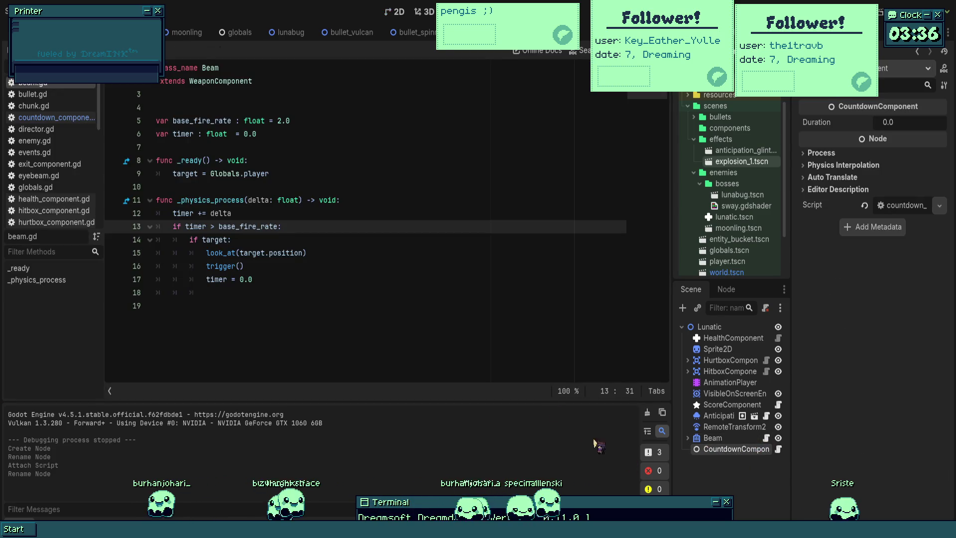
key(Delete)
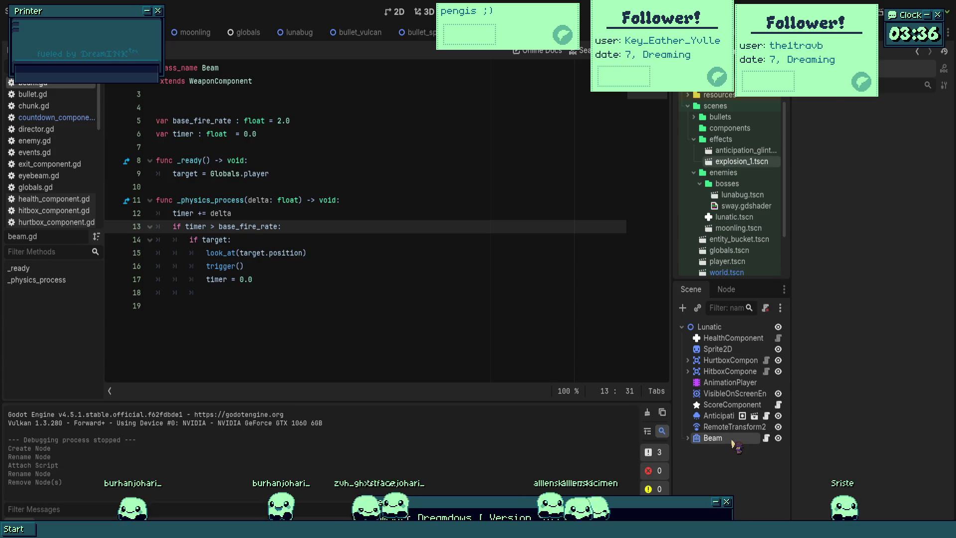
- Expand Beam and open the first WeaponComponent's weapon_component.gd script
click(464, 306)
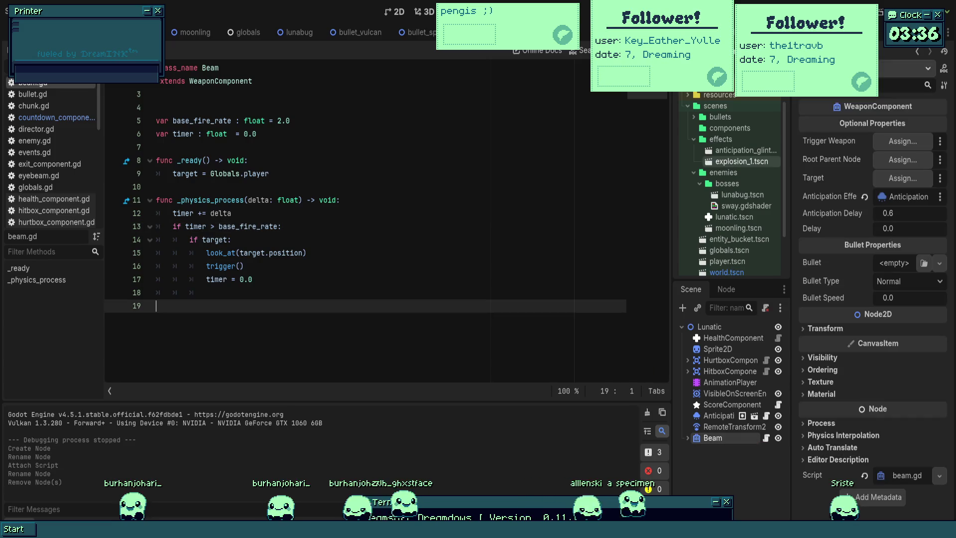
click(688, 438)
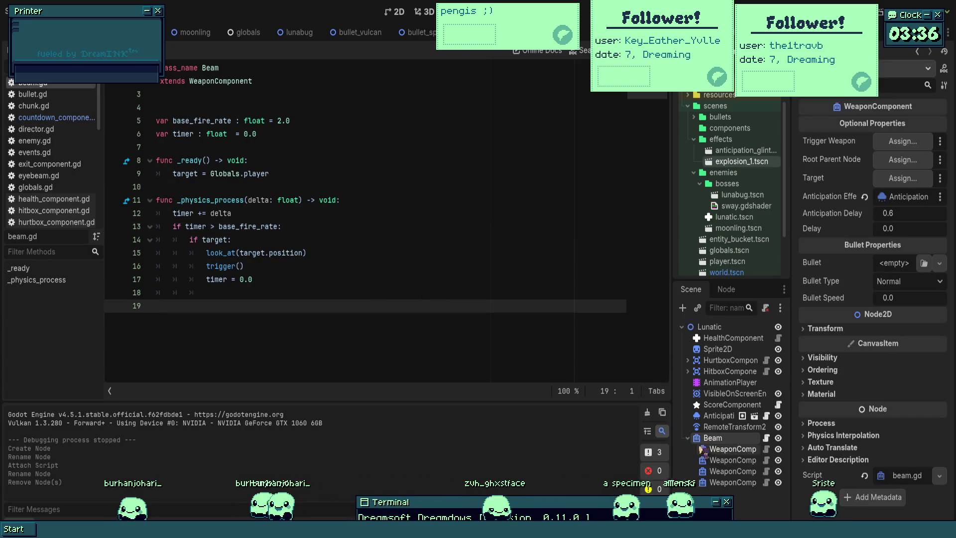
click(766, 450)
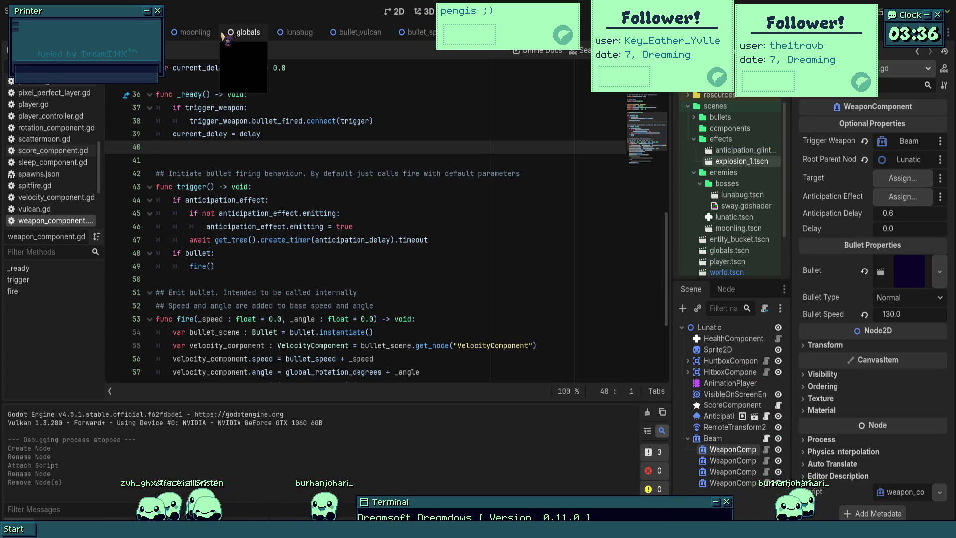
scroll(71, 119, up, 5)
- In countdown_component.gd, begin a 'func start() -> void:' function at the end of the script
click(71, 119)
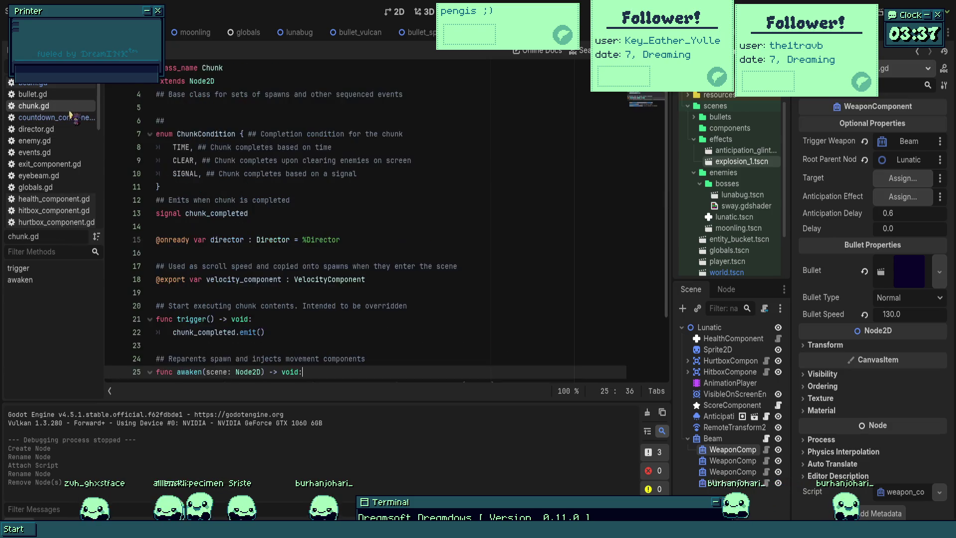
click(307, 228)
key(Return)
text(func start)
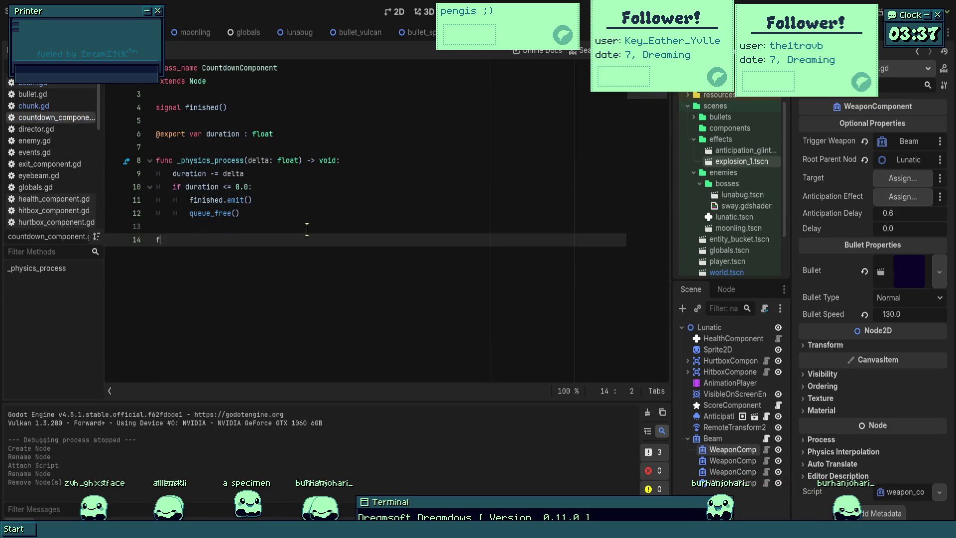
text(() ->)
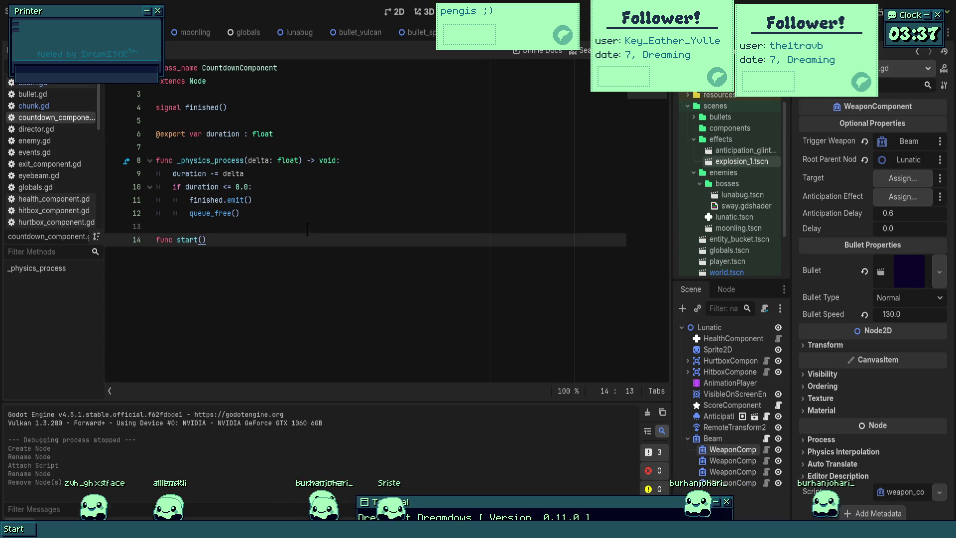
text( void:)
key(Return)
text(duration)
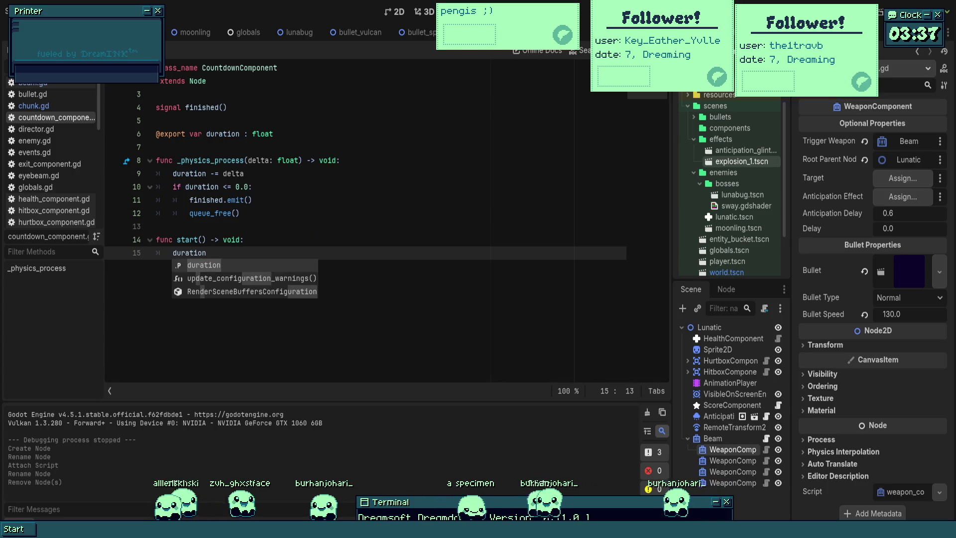
- Declare a new float variable below duration and leave space before the physics function
click(257, 122)
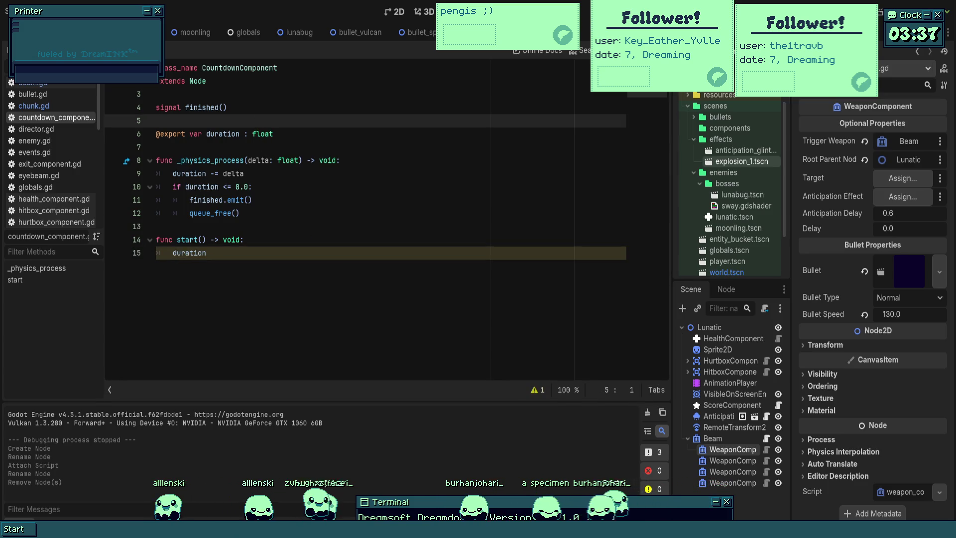
key(Down)
key(Down)
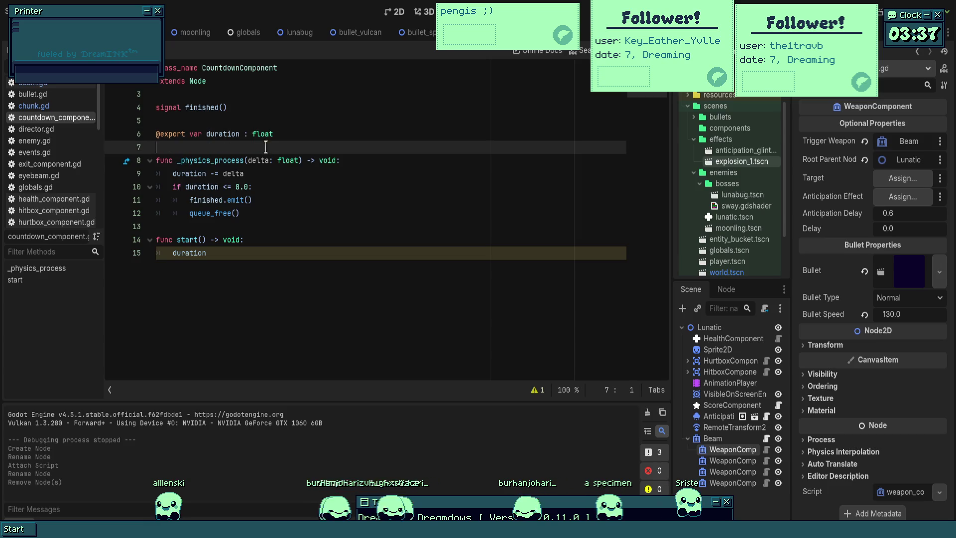
key(Return)
key(Up)
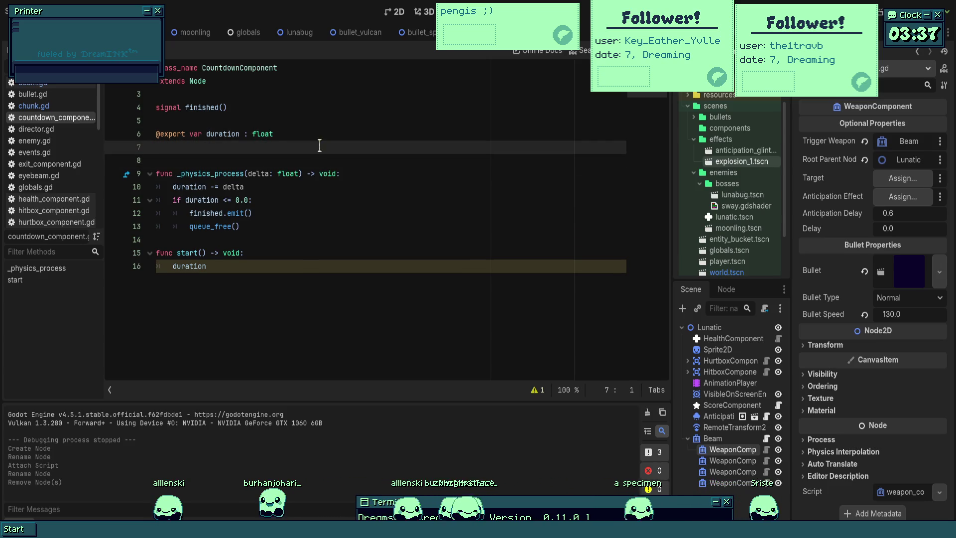
text(@)
key(BackSpace)
text(var current_time : float)
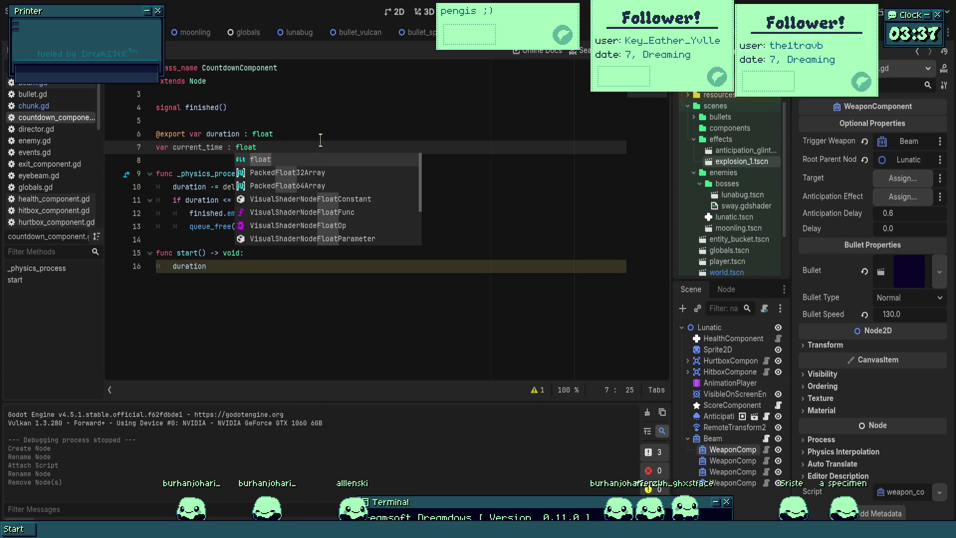
key(Return)
key(Down)
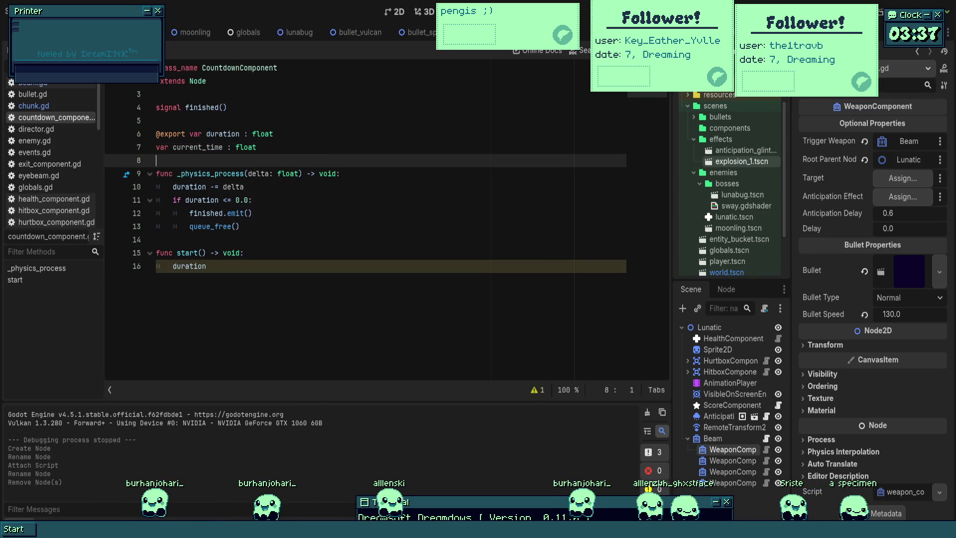
key(Return)
key(Return)
key(Up)
- Add a '_ready() -> void' function that begins assigning the current duration
text(func )
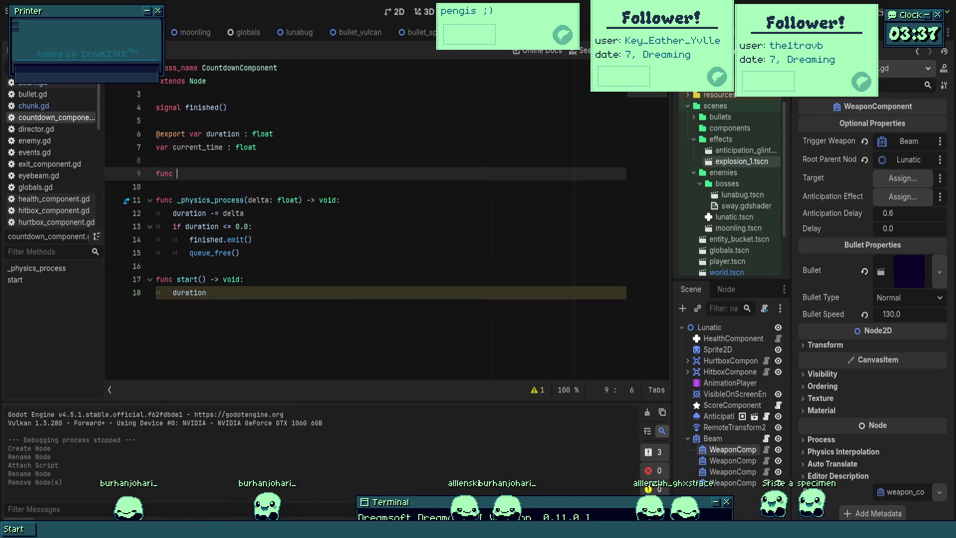
text(_read)
key(Return)
key(Down)
key(Down)
key(ctrl+z)
text(y() -)
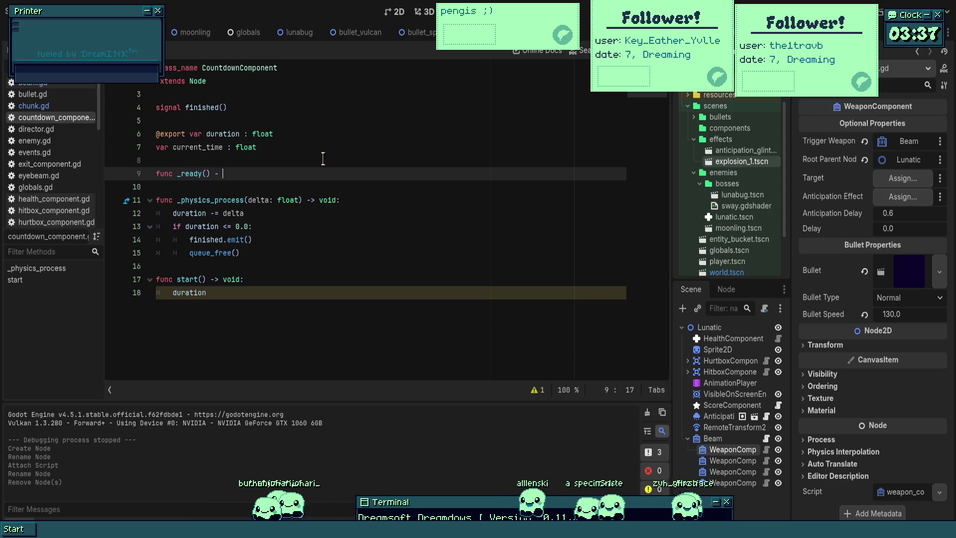
text(> void:)
key(Return)
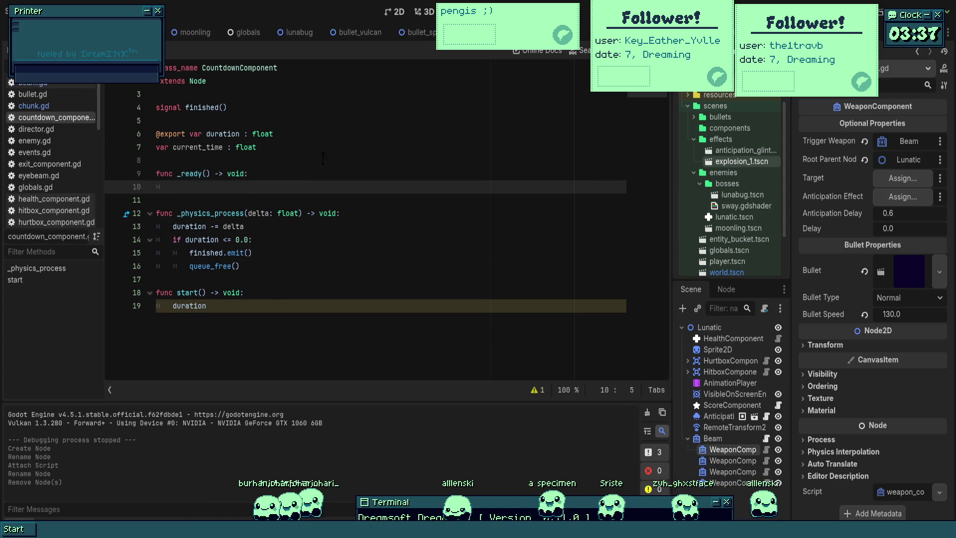
text(cur)
text(rent_Ti)
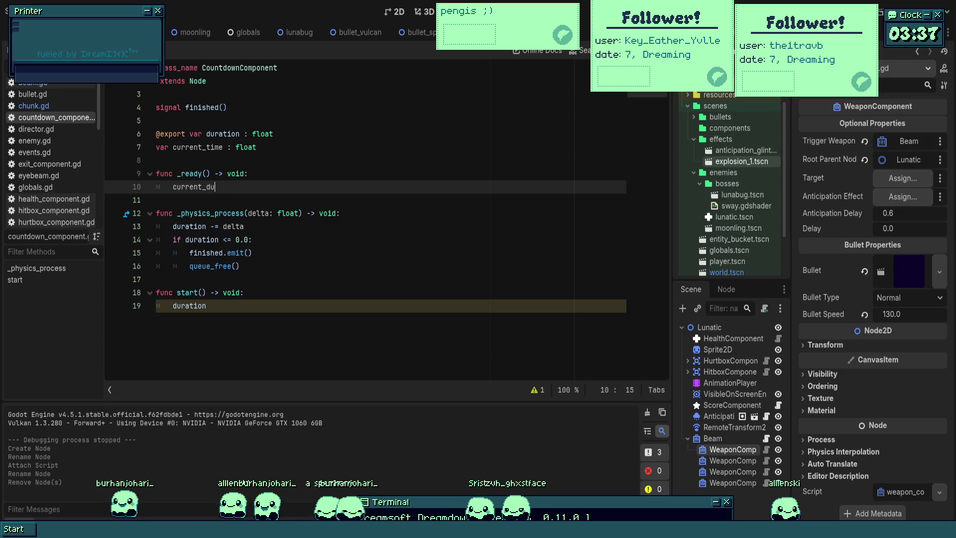
text(==)
text(n)
- Rename the variable to current_duration and assign it from duration in _ready
click(223, 147)
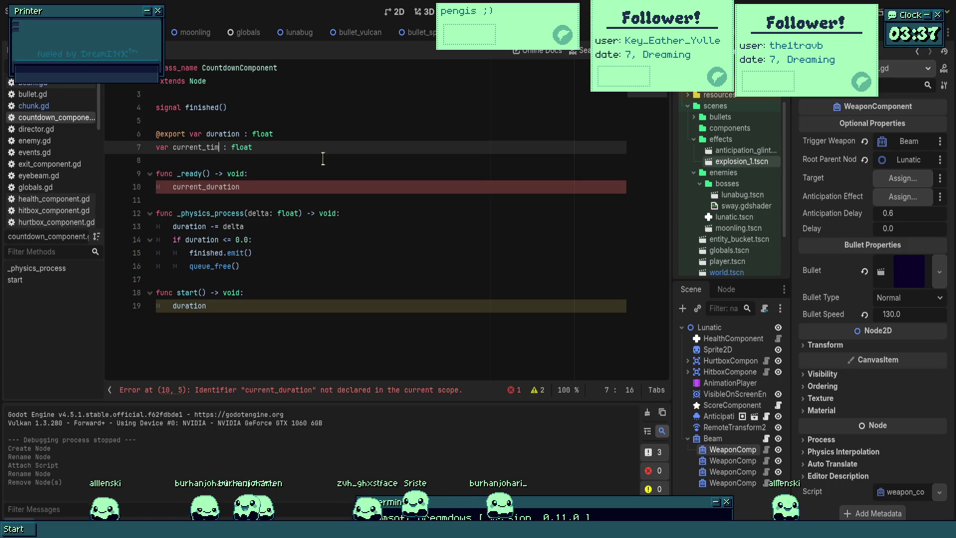
key(BackSpace)
key(BackSpace)
key(BackSpace)
text(duration)
key(Down)
key(Down)
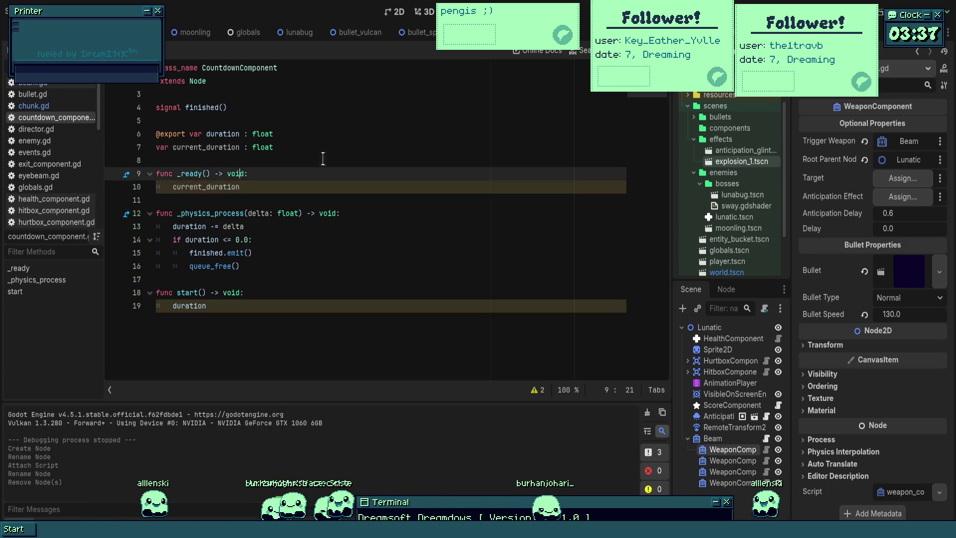
key(Down)
text(duraiton)
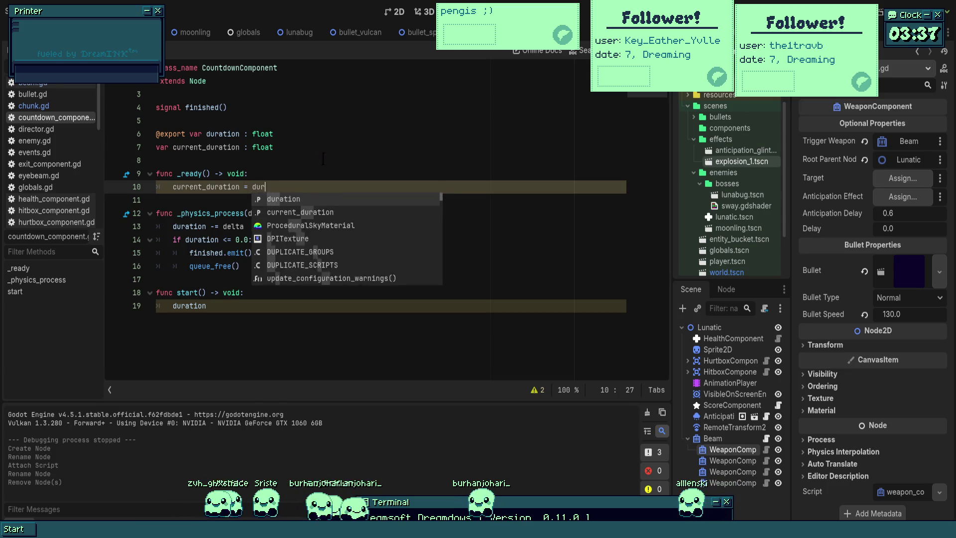
text(ion)
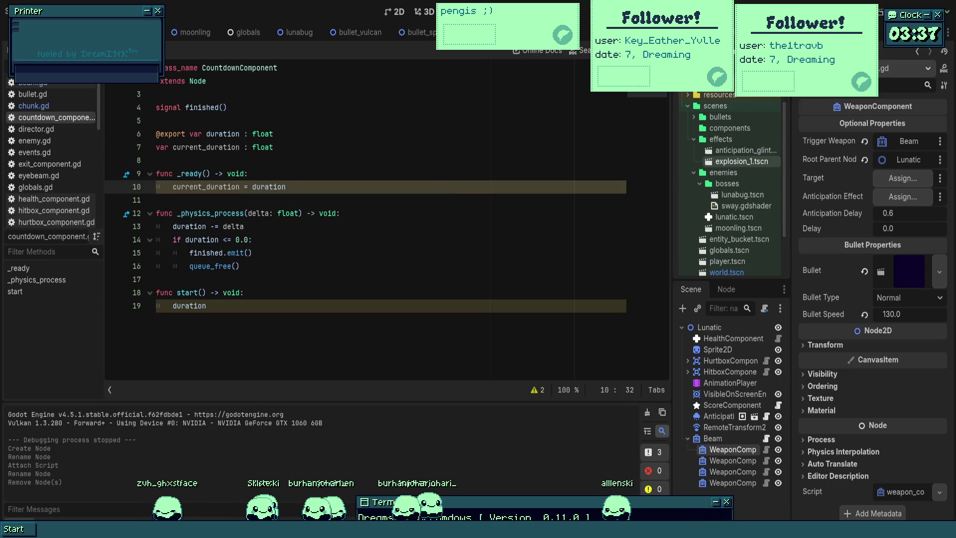
key(Down)
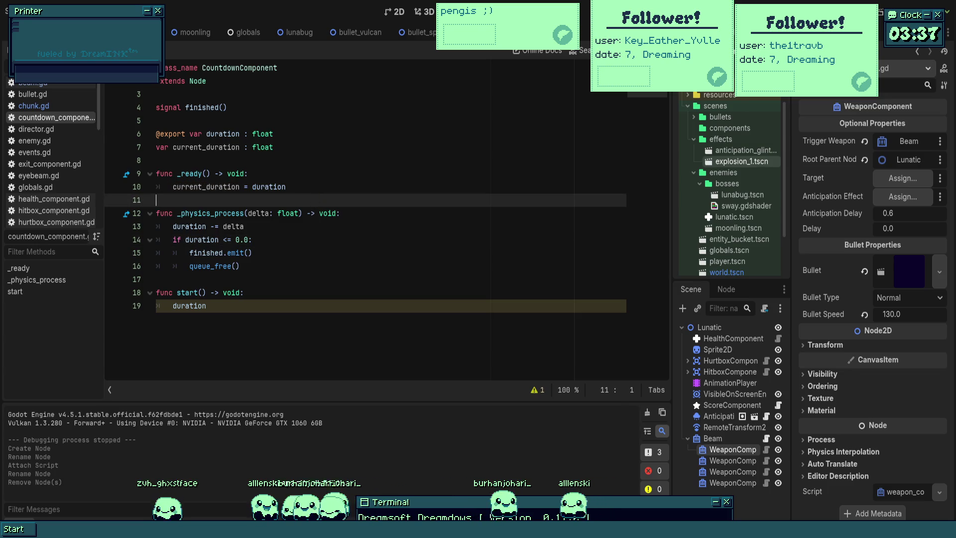
click(315, 194)
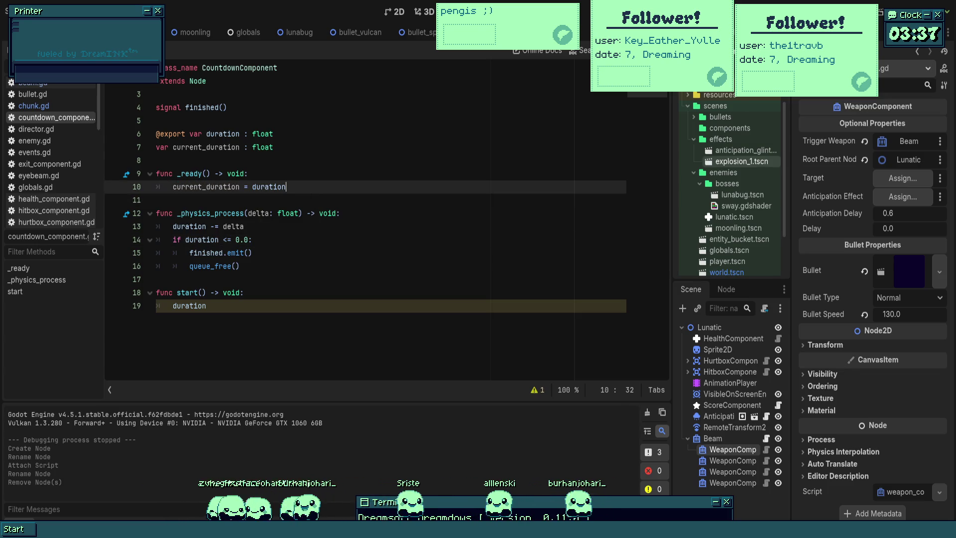
- Make start() set current_duration to duration, and replace the _ready body with start()
click(263, 306)
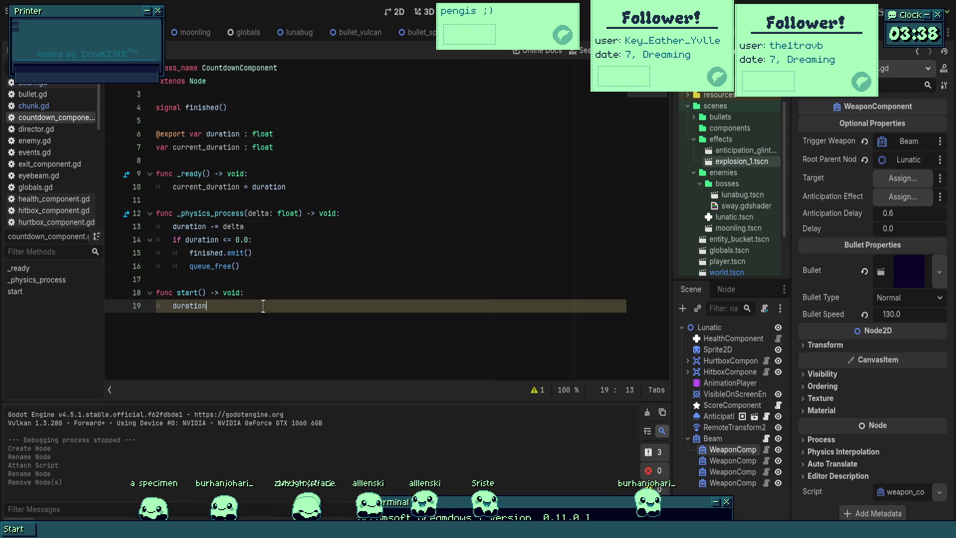
text(t_)
key(Return)
text(dura)
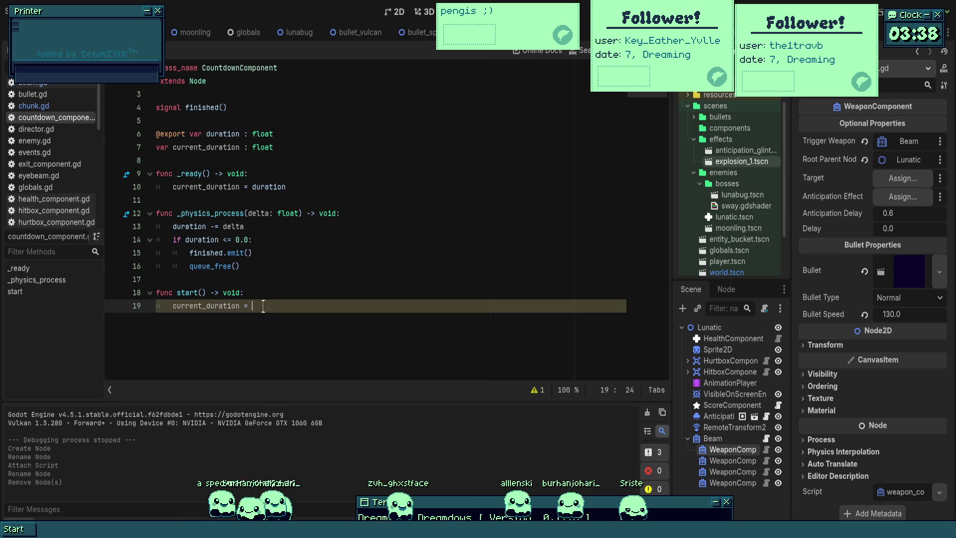
text(tiorn)
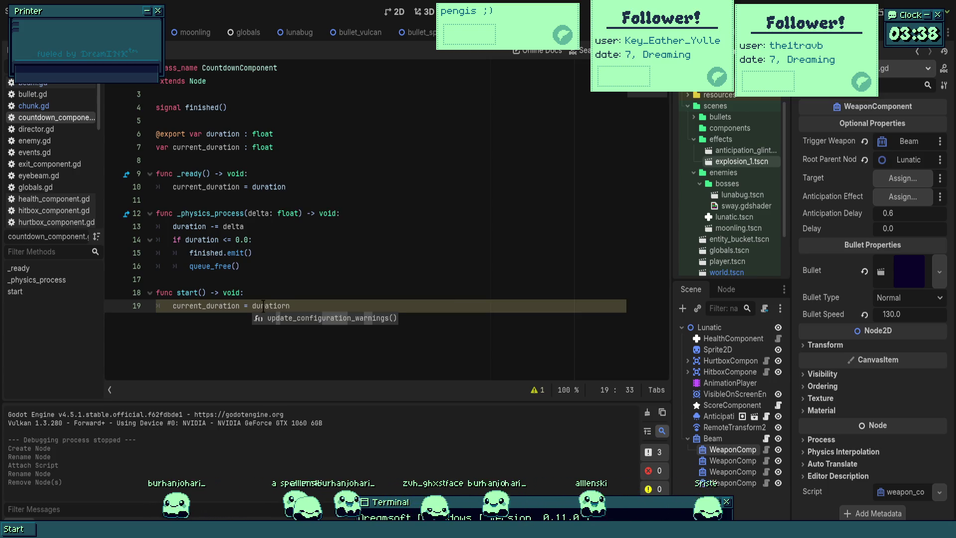
key(BackSpace)
key(BackSpace)
text(n)
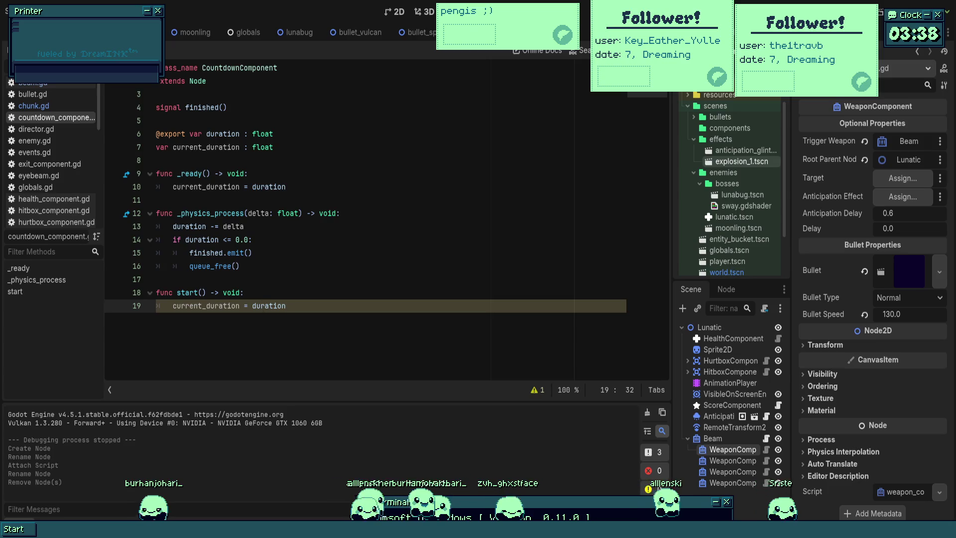
drag(285, 187, 177, 187)
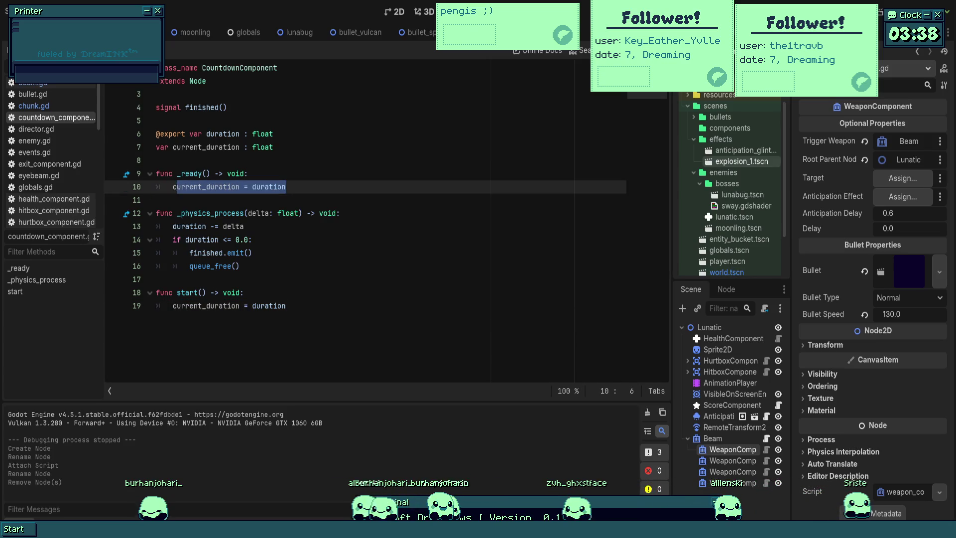
text(start())
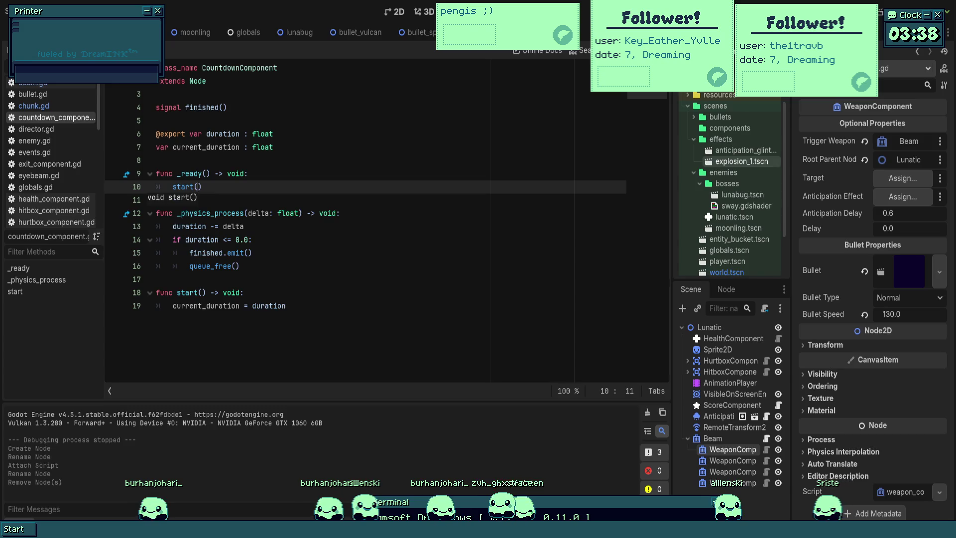
- Wrap 'duration -= delta' in 'if duration > 0.0:' and save the countdown script
click(304, 338)
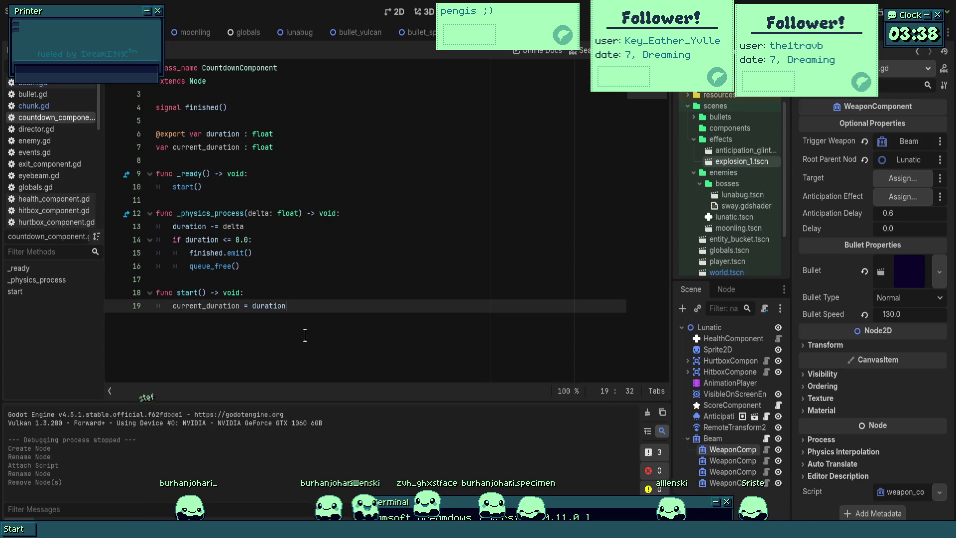
click(381, 224)
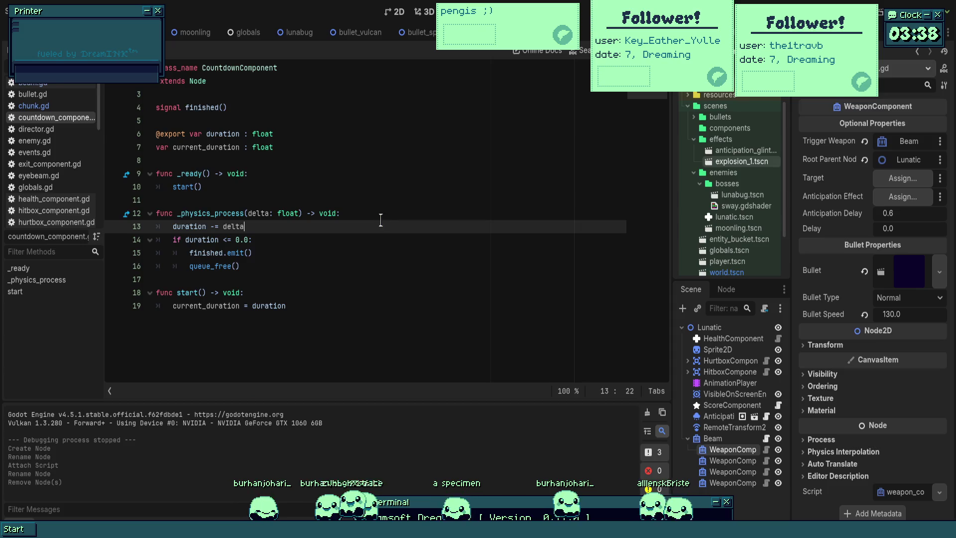
key(Up)
key(Return)
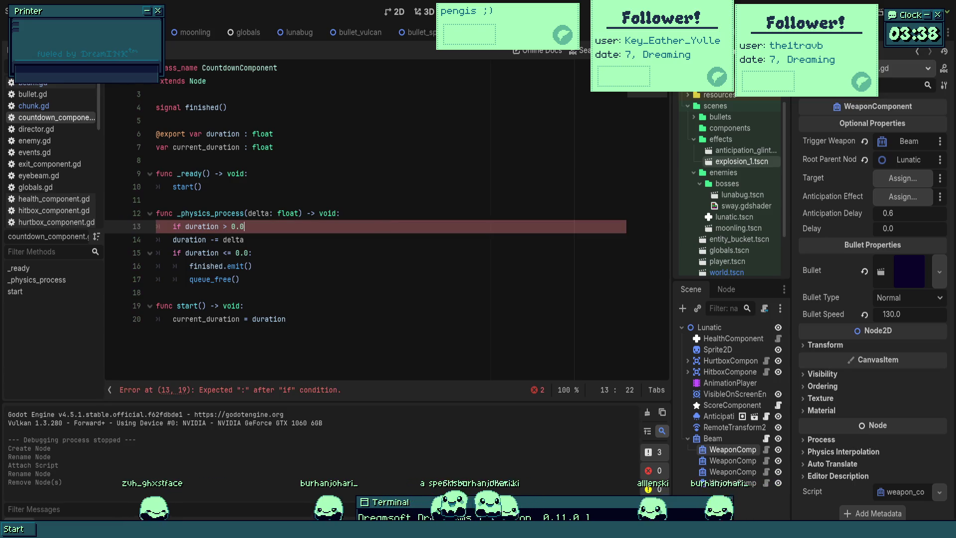
click(173, 240)
key(Tab)
key(Down)
click(349, 279)
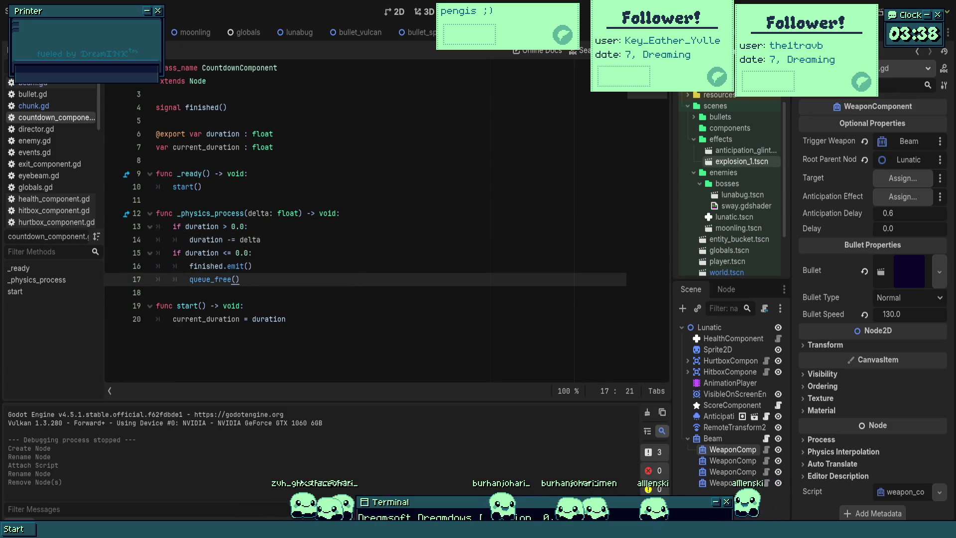
key(ctrl+s)
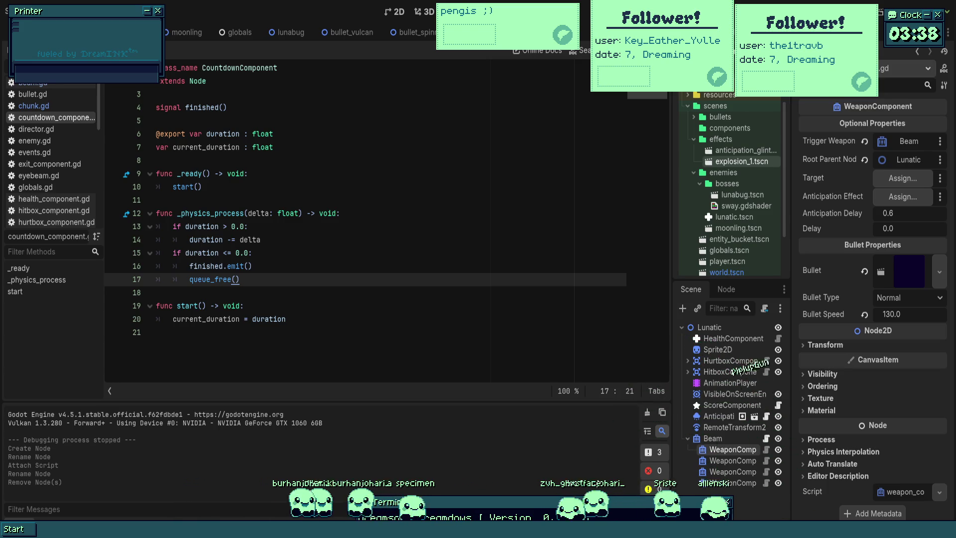
- Review the duration check, then select Beam's first weapon component
click(235, 253)
click(239, 279)
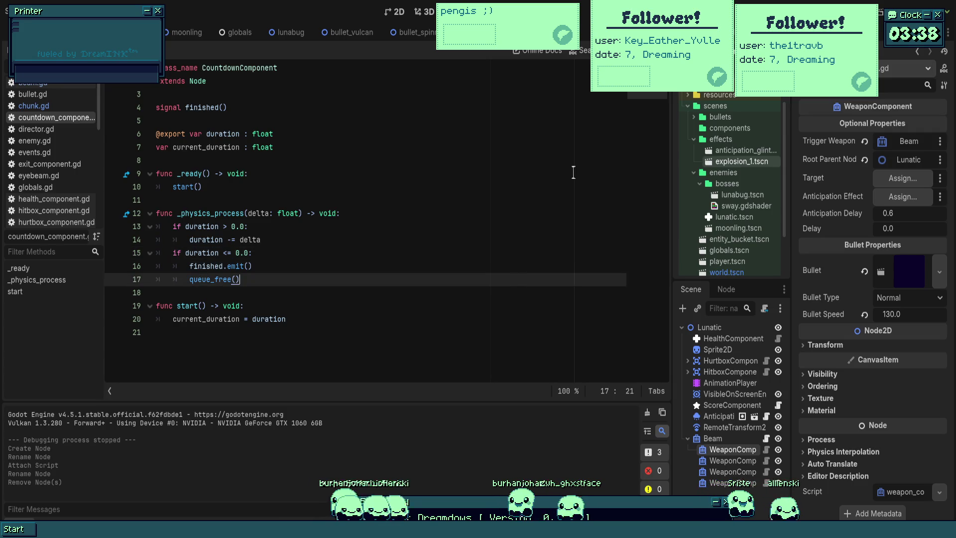
click(164, 160)
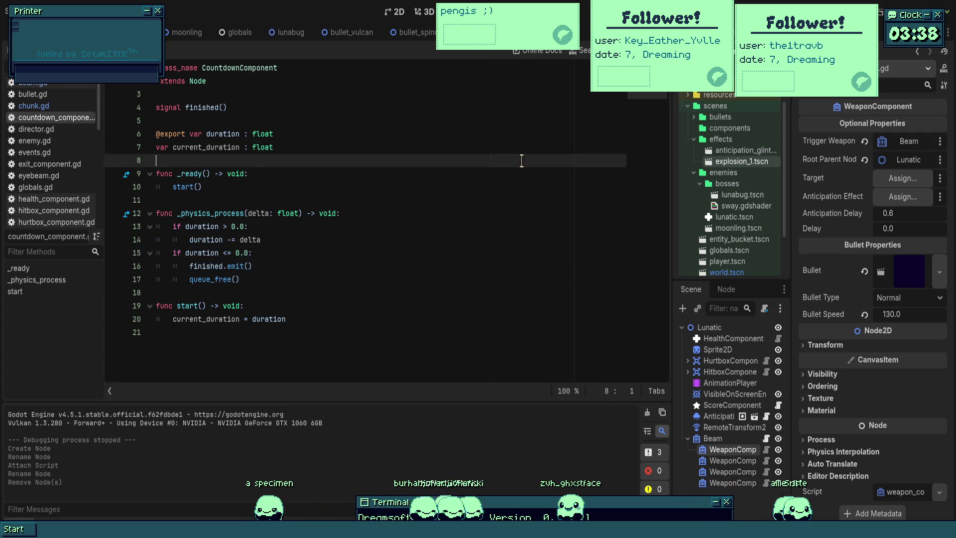
click(733, 461)
click(733, 449)
- In weapon_component.gd, change delay to a CountdownComponent with no default and extend its comment
click(766, 460)
scroll(301, 201, up, 10)
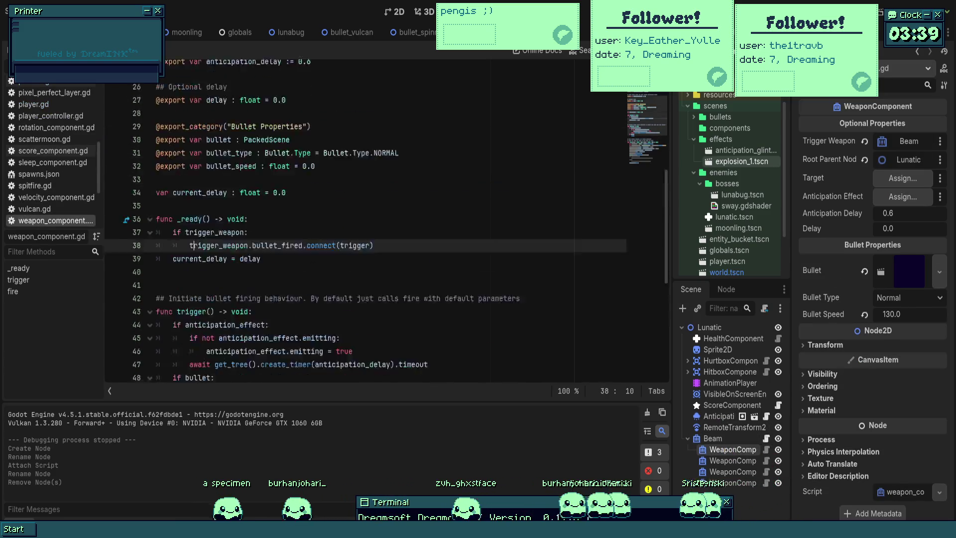
scroll(317, 187, down, 4)
double_click(215, 254)
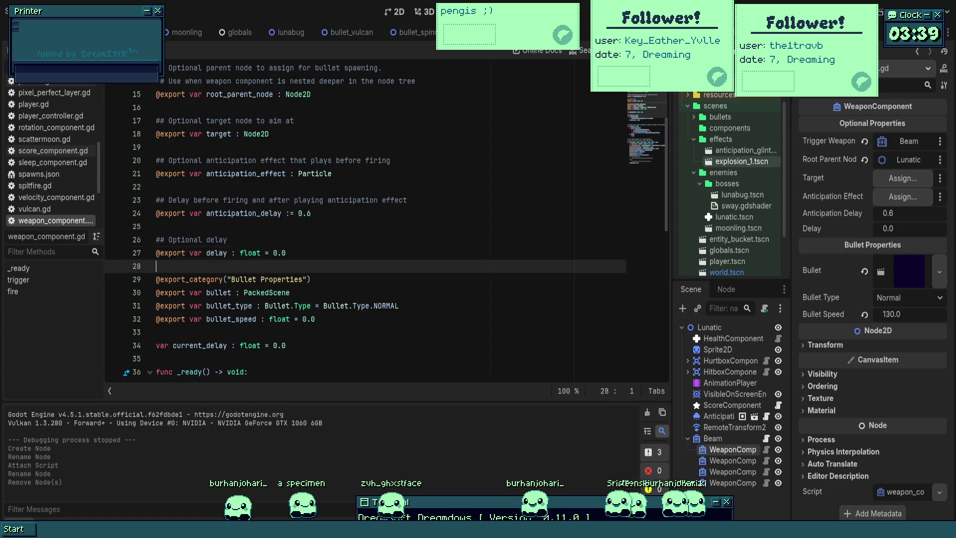
click(249, 241)
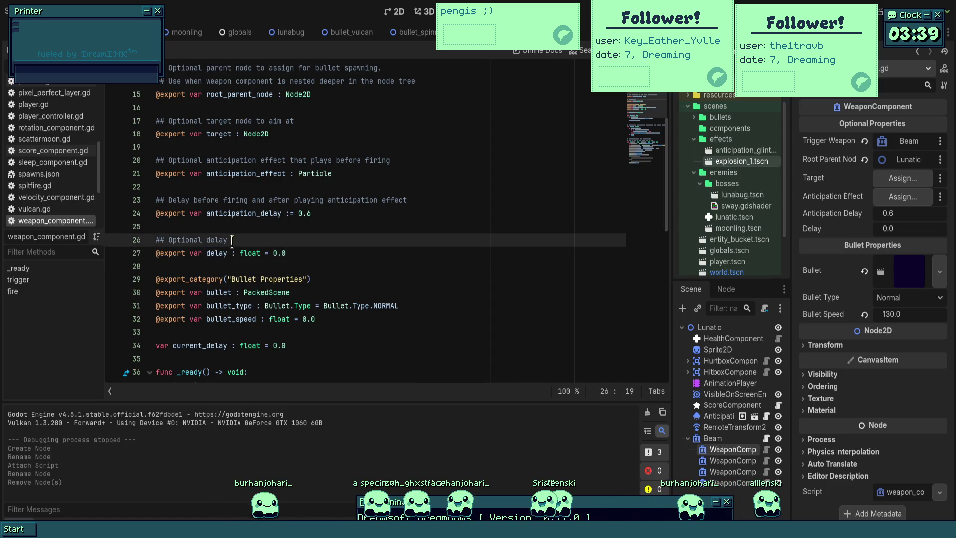
click(249, 240)
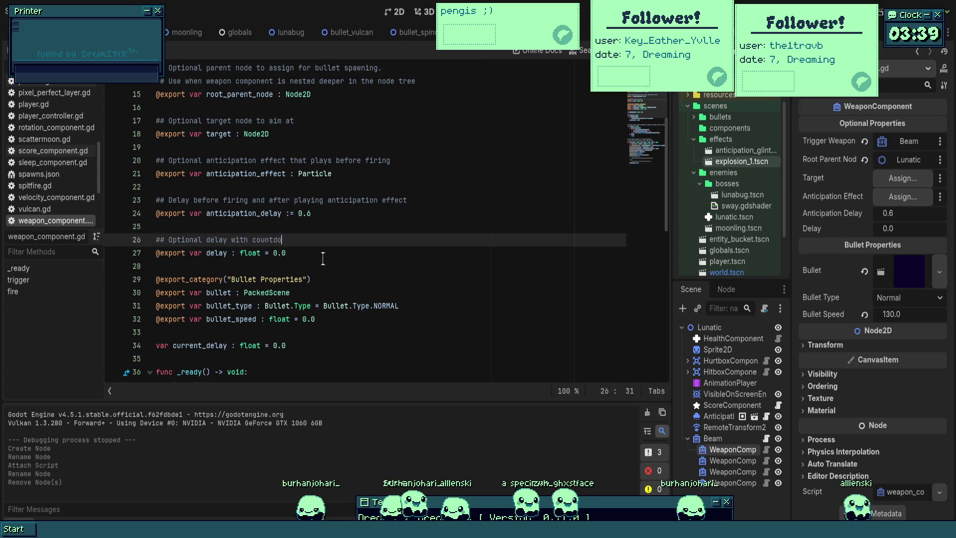
text(component)
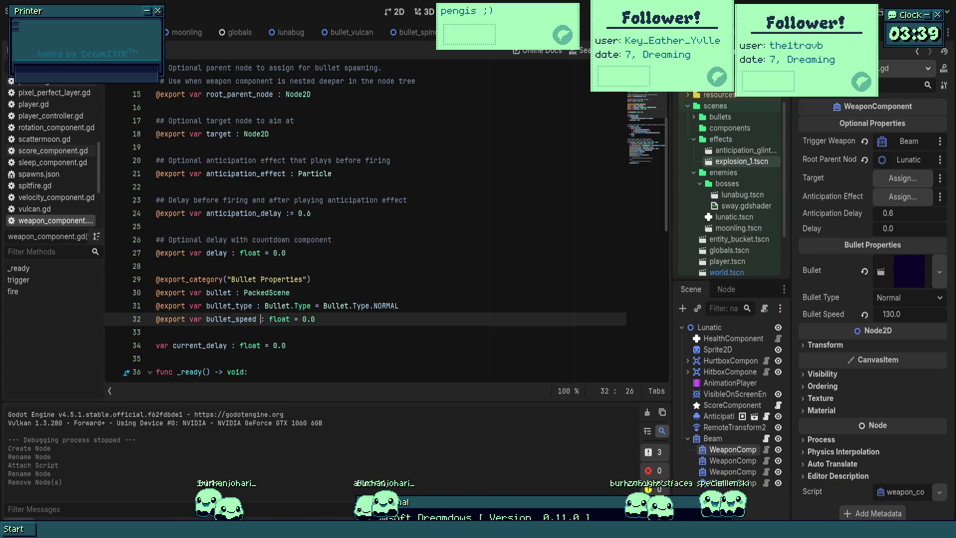
double_click(248, 253)
text(Co)
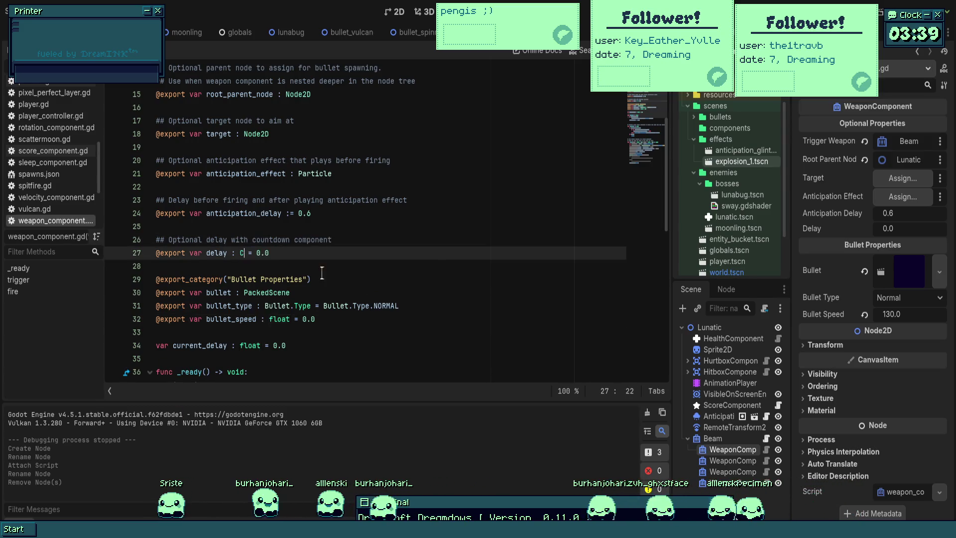
key(Return)
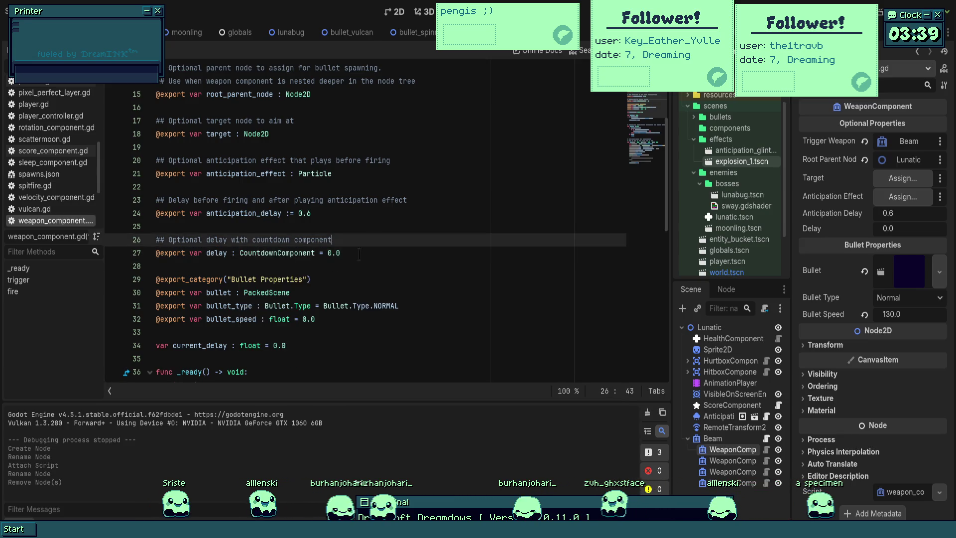
key(BackSpace)
key(BackSpace)
- Delete the obsolete current_delay declaration and its assignment in _ready
scroll(389, 224, down, 5)
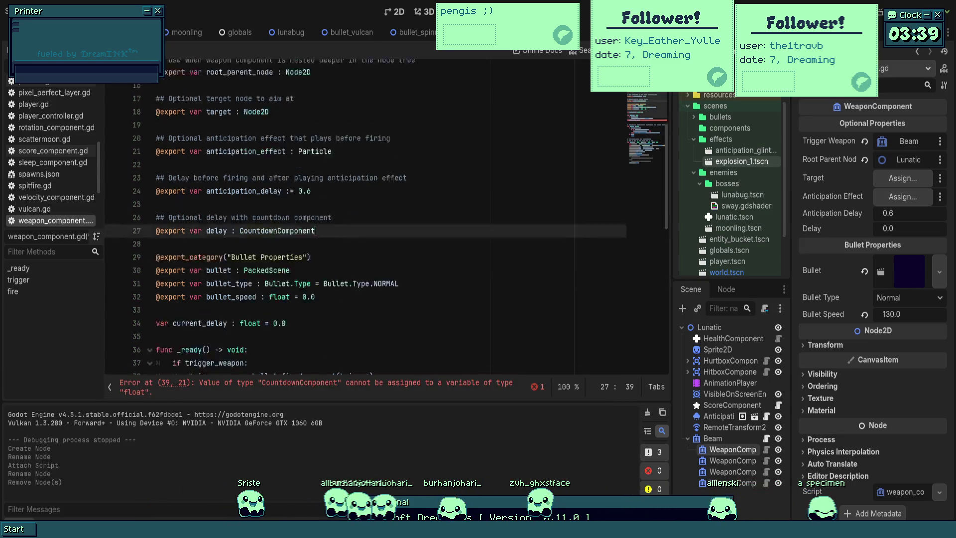
click(246, 213)
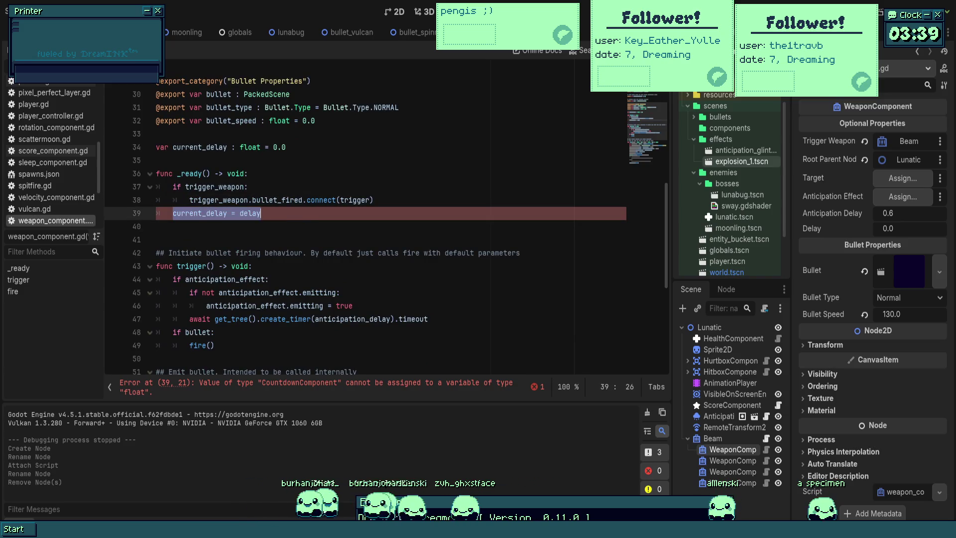
text(if delay;)
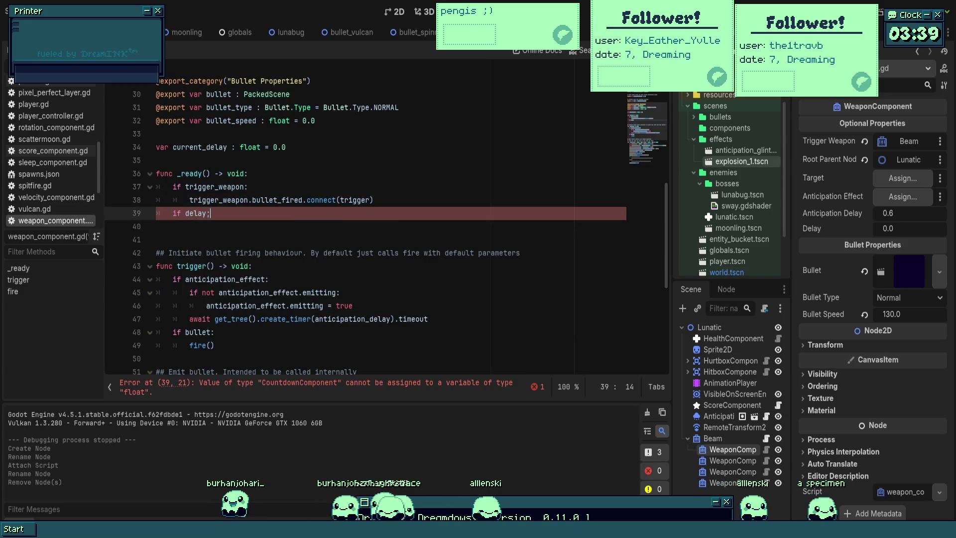
click(172, 172)
key(Up)
key(Up)
key(ctrl+shift+k)
key(BackSpace)
key(Down)
key(Down)
key(Down)
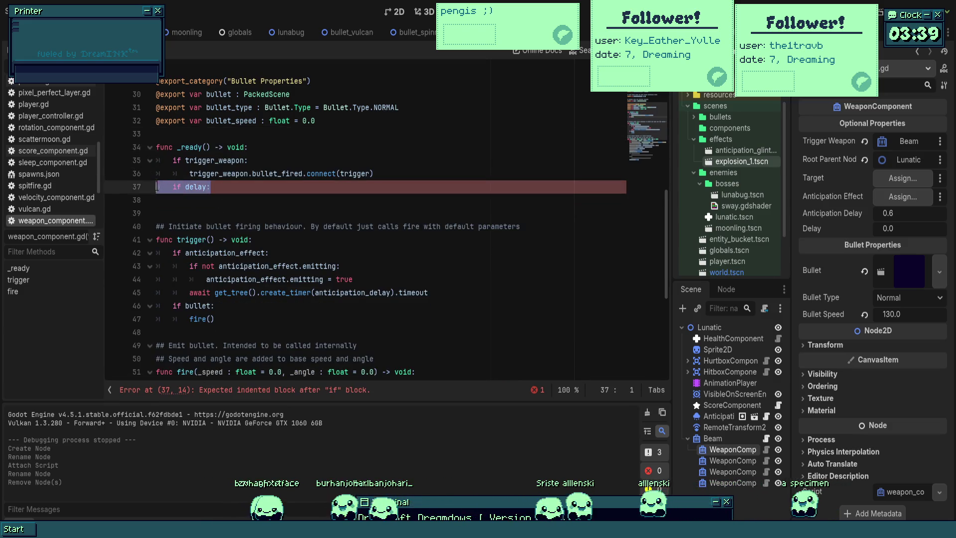
key(shift+End)
key(BackSpace)
key(Delete)
scroll(366, 229, down, 1)
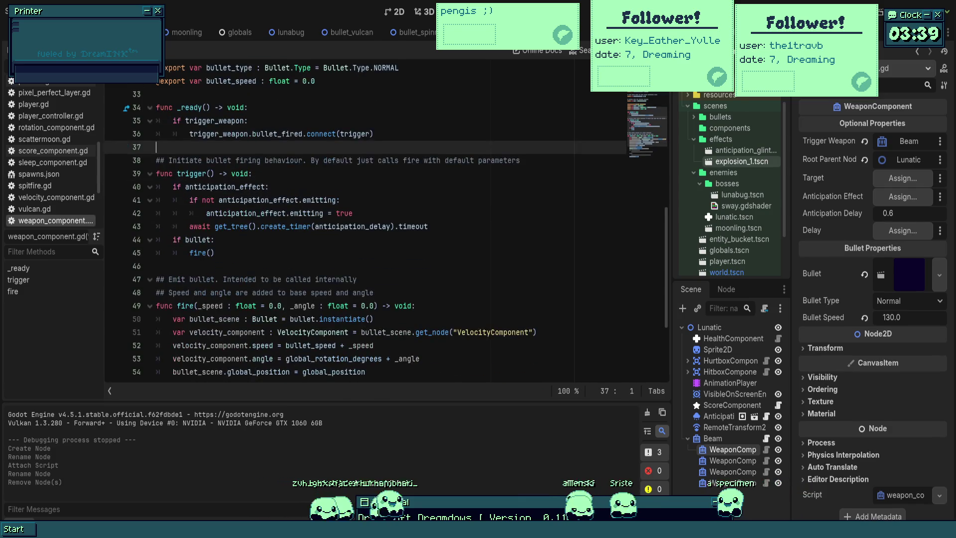
click(373, 240)
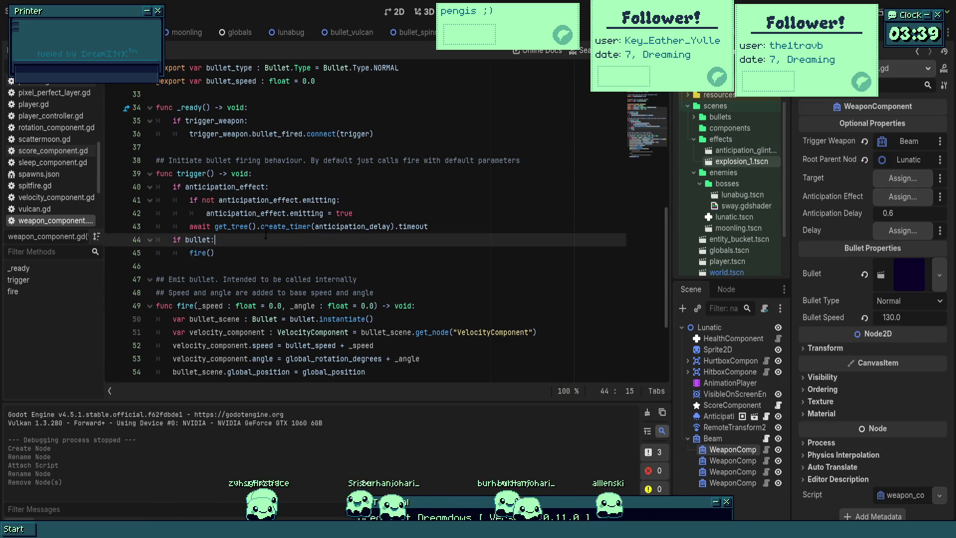
- Add an 'if delay:' check under the bullet check and nest fire() inside it
key(Down)
scroll(266, 234, down, 2)
scroll(266, 234, up, 3)
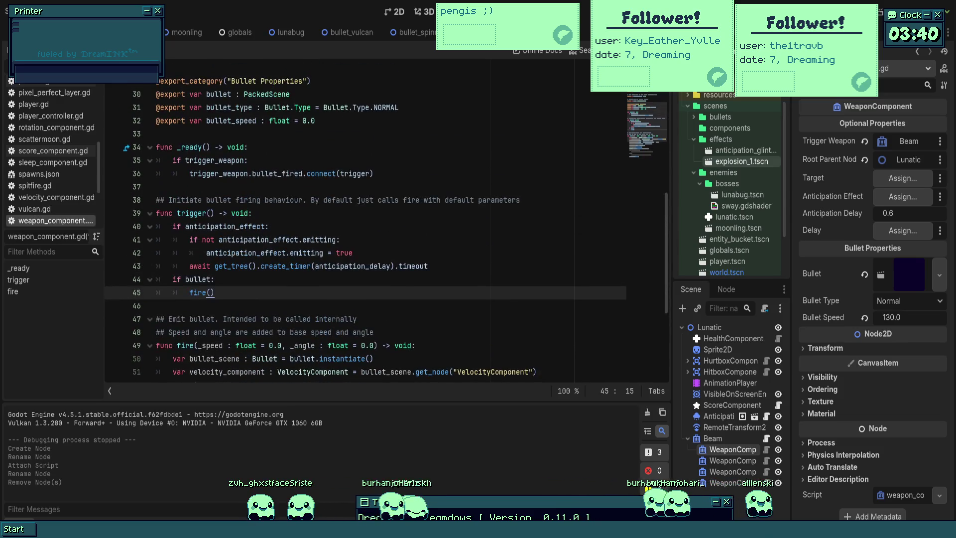
click(237, 280)
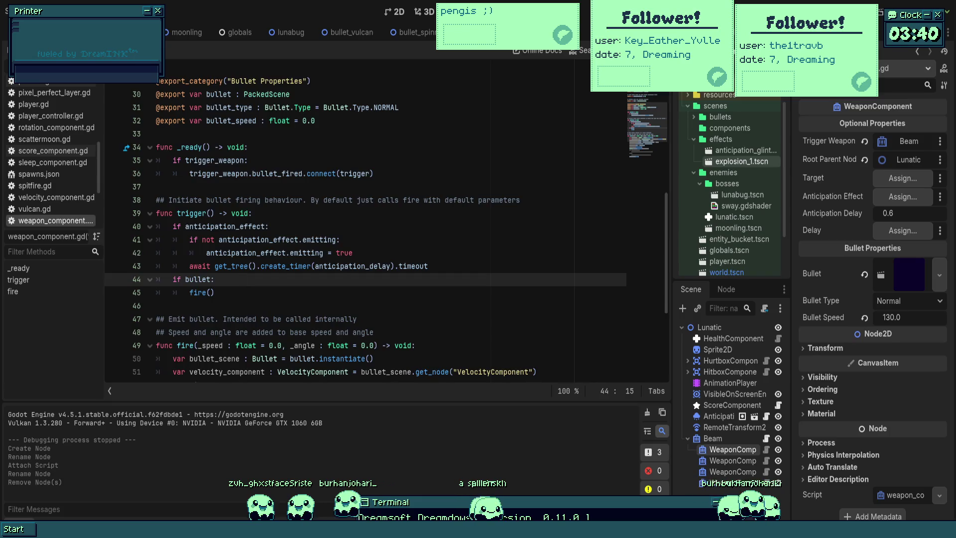
scroll(288, 253, up, 2)
key(Return)
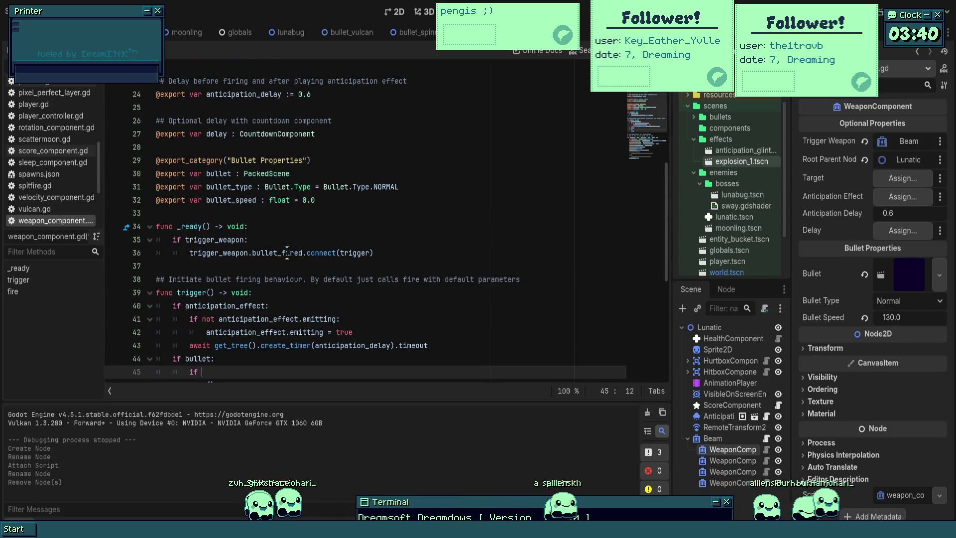
text(delay:)
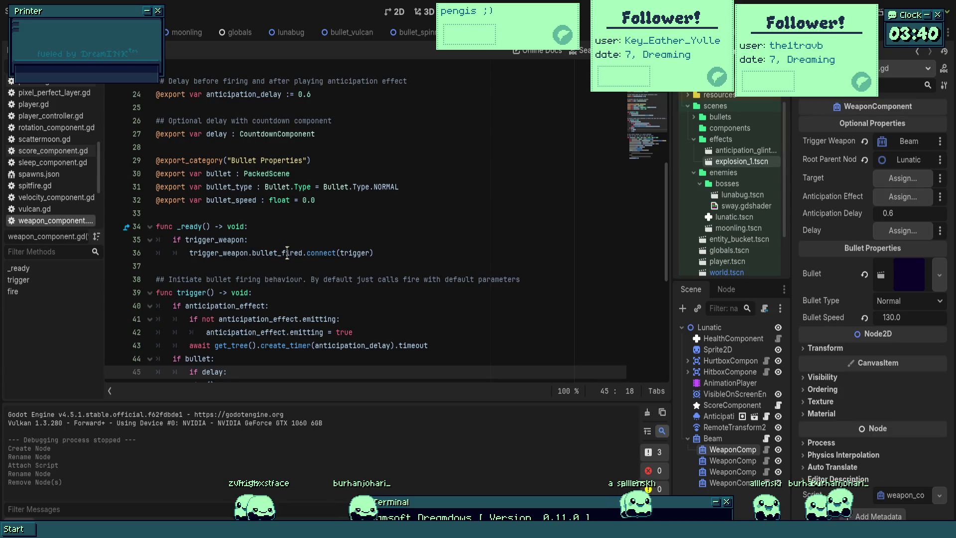
scroll(288, 253, down, 4)
click(182, 225)
key(Tab)
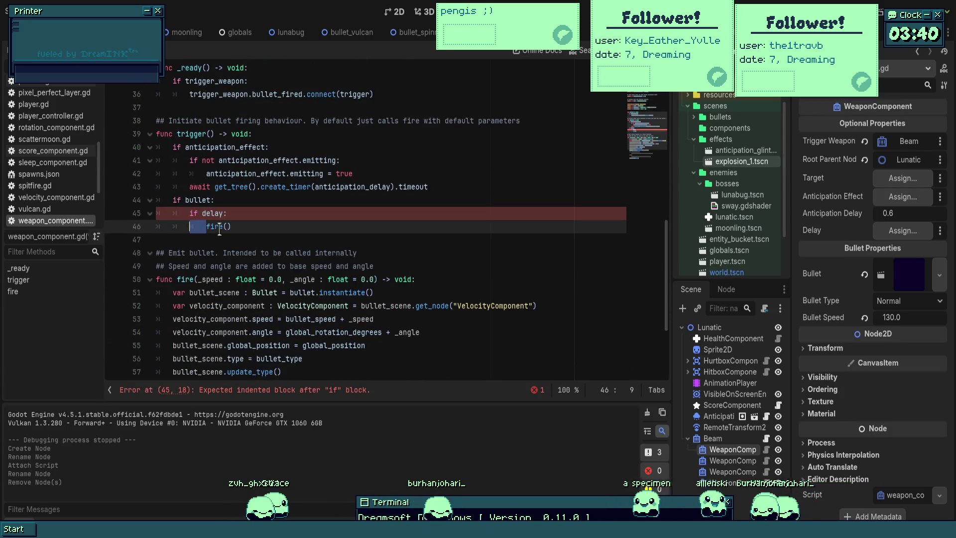
click(274, 213)
key(Return)
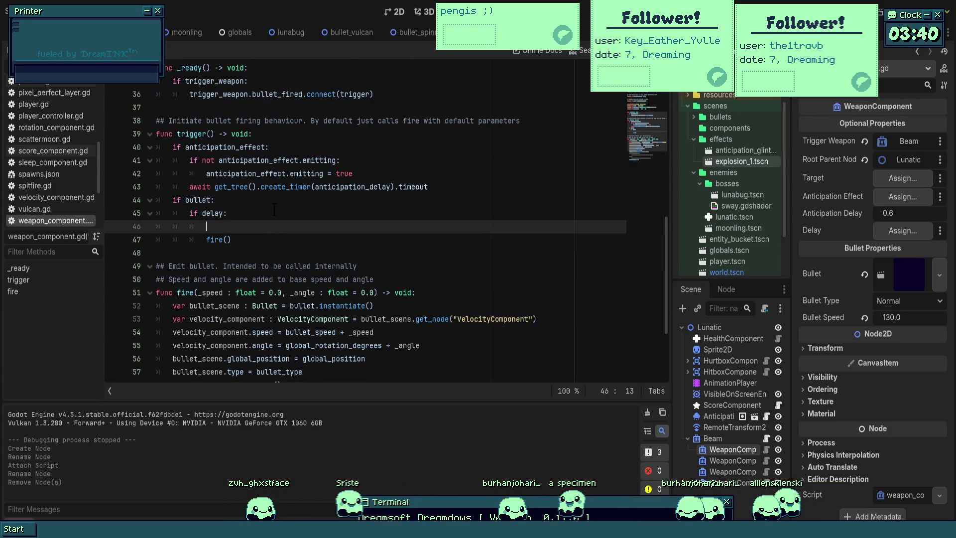
key(BackSpace)
- Insert 'await delay.finished' before the fire() call
text(await del)
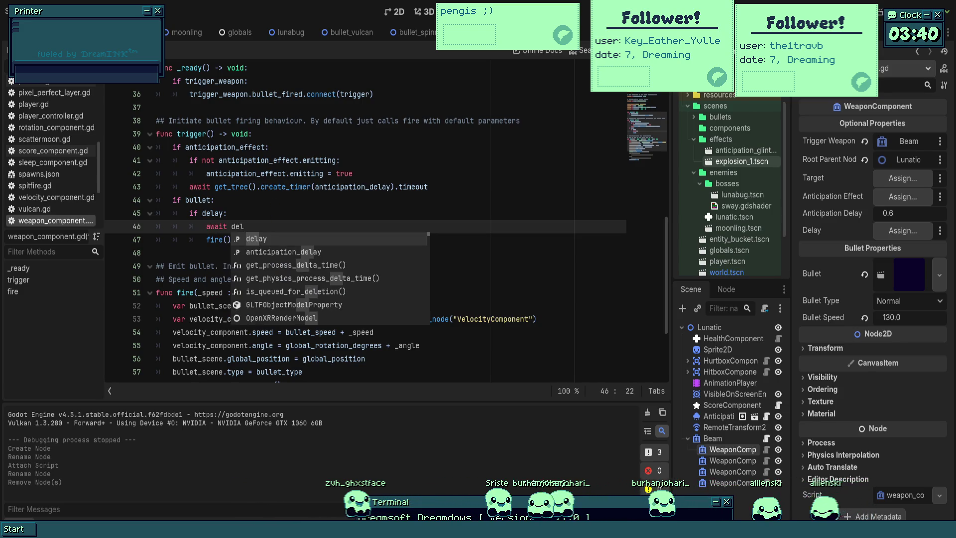
click(209, 240)
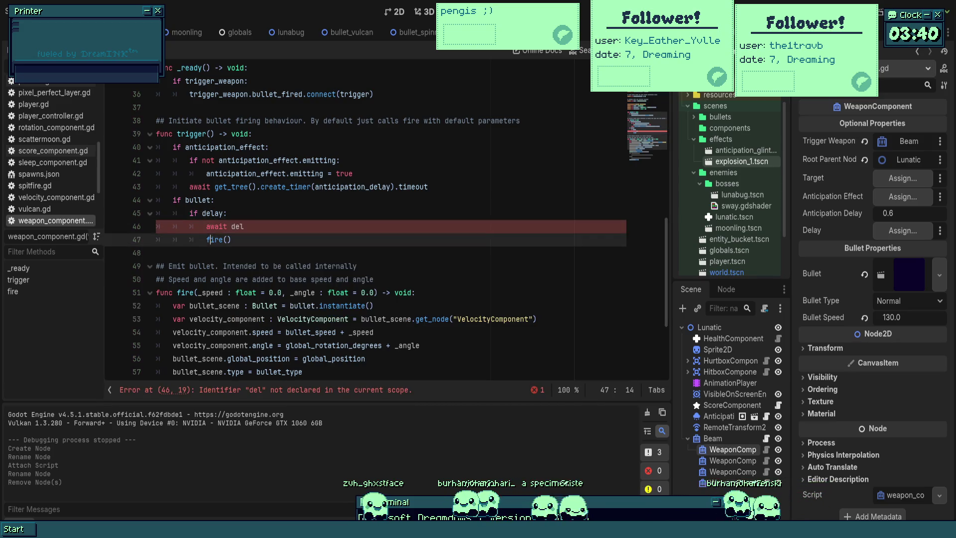
key(BackSpace)
click(282, 226)
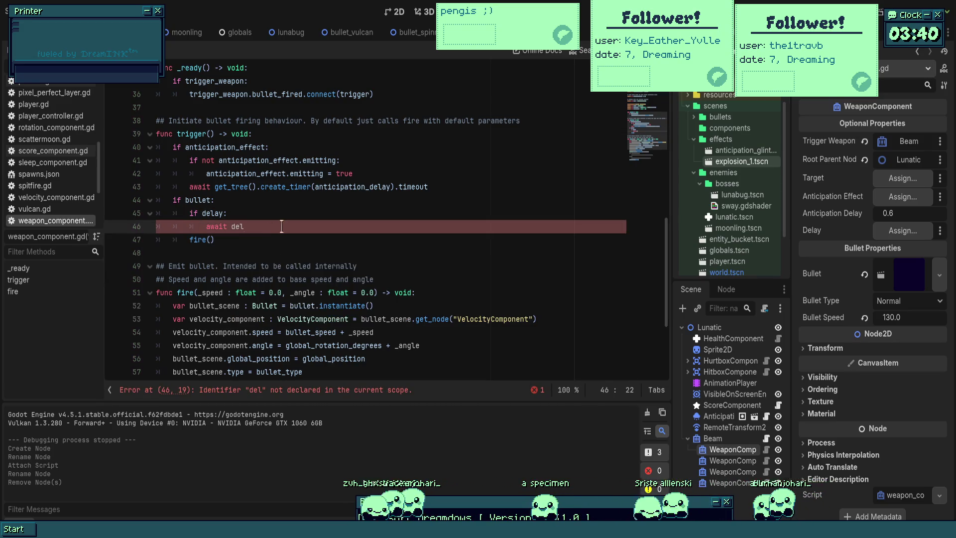
scroll(366, 227, up, 1)
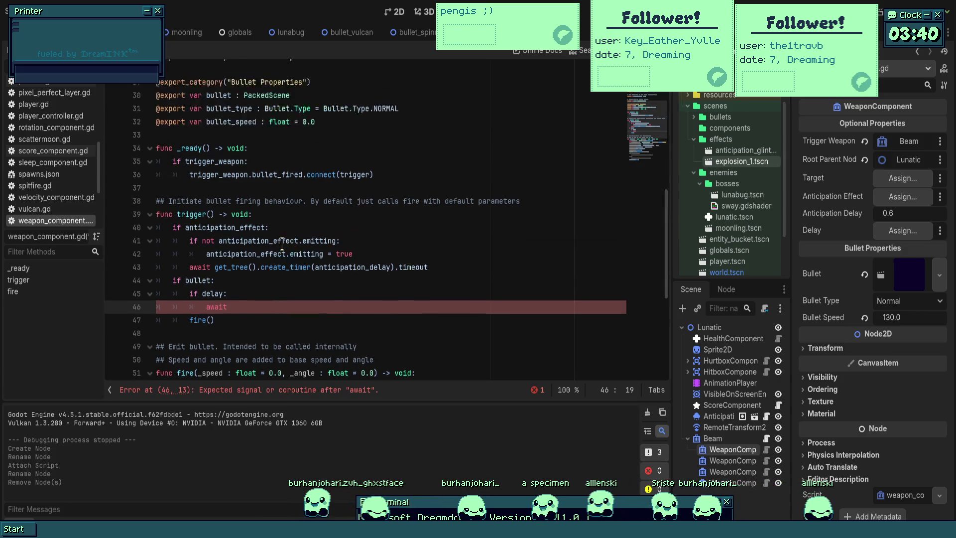
text(delay.)
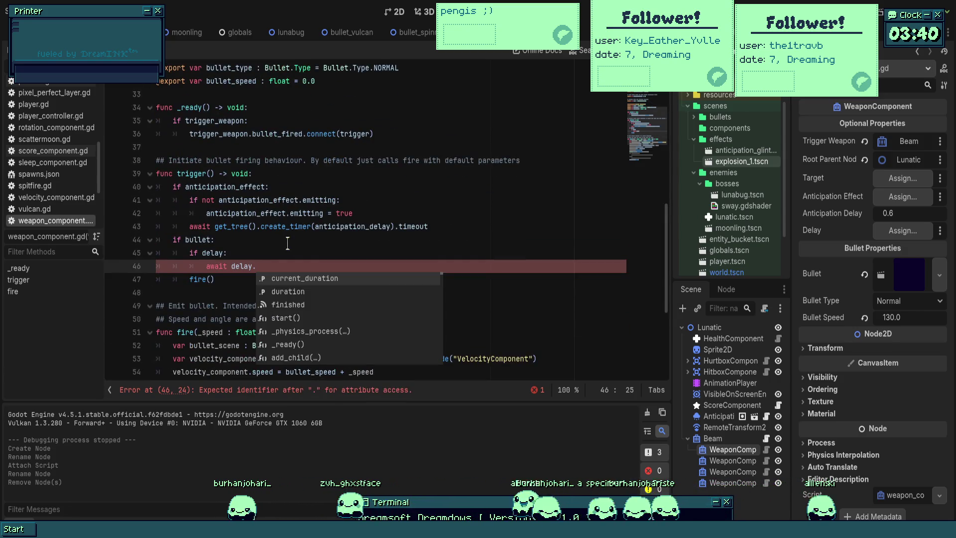
key(Down)
key(Down)
key(Return)
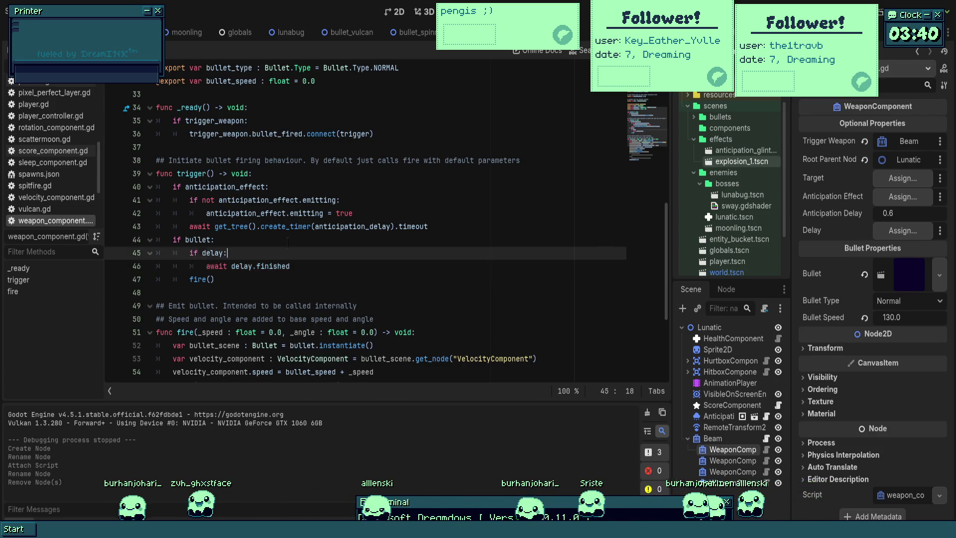
- Add delay.start() above the await line and save weapon_component.gd
key(Home)
key(Return)
key(Up)
text(delay.st)
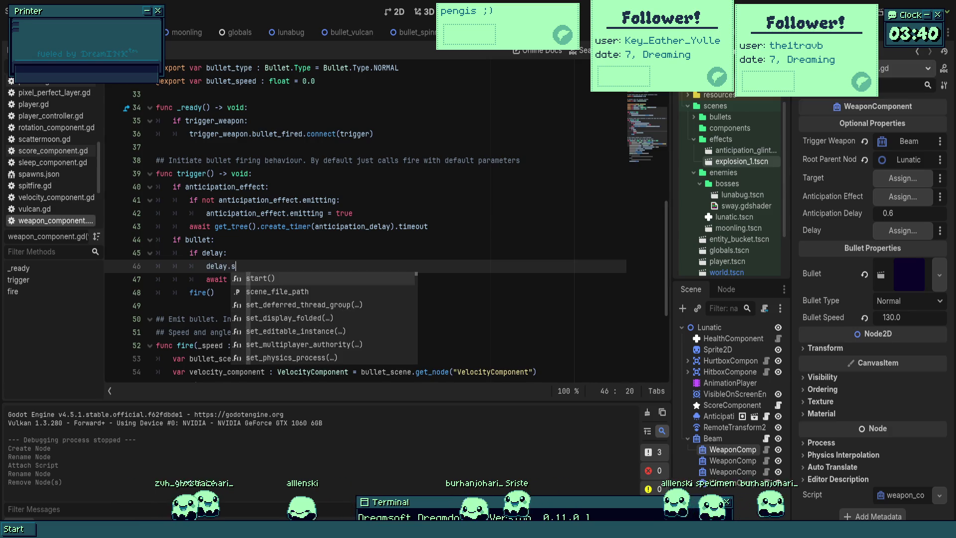
key(Return)
key(ctrl+s)
click(214, 240)
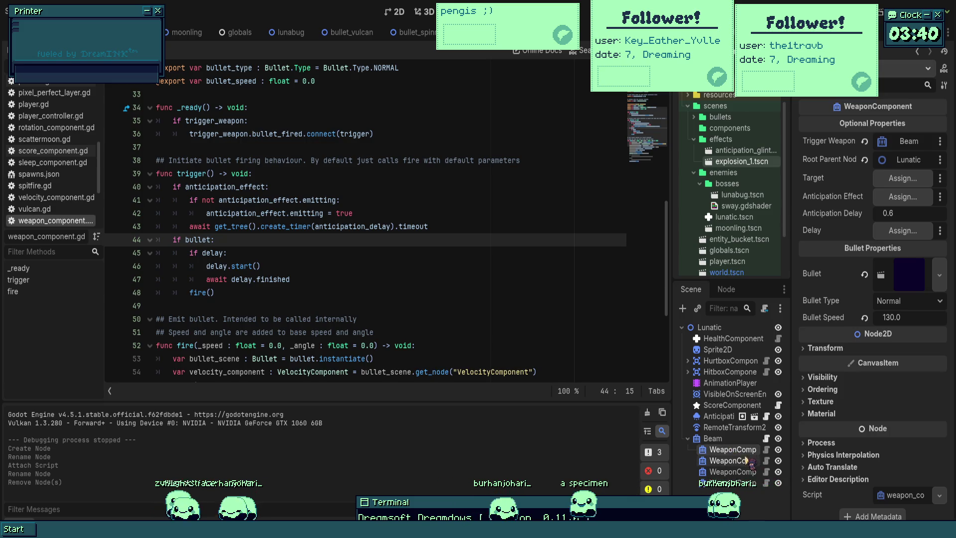
- Add a CountdownComponent with Duration 0.02 under Beam's first weapon and assign it as Delay
click(710, 327)
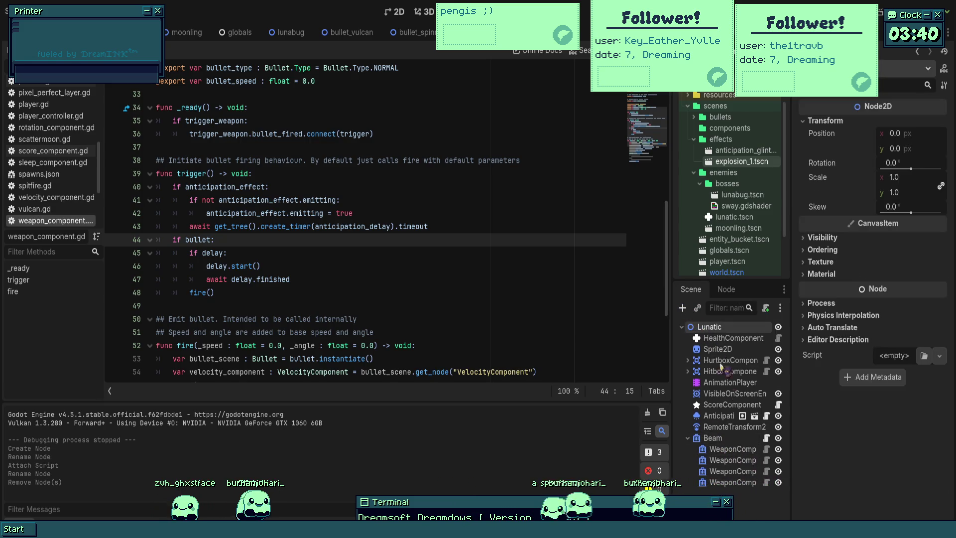
click(731, 450)
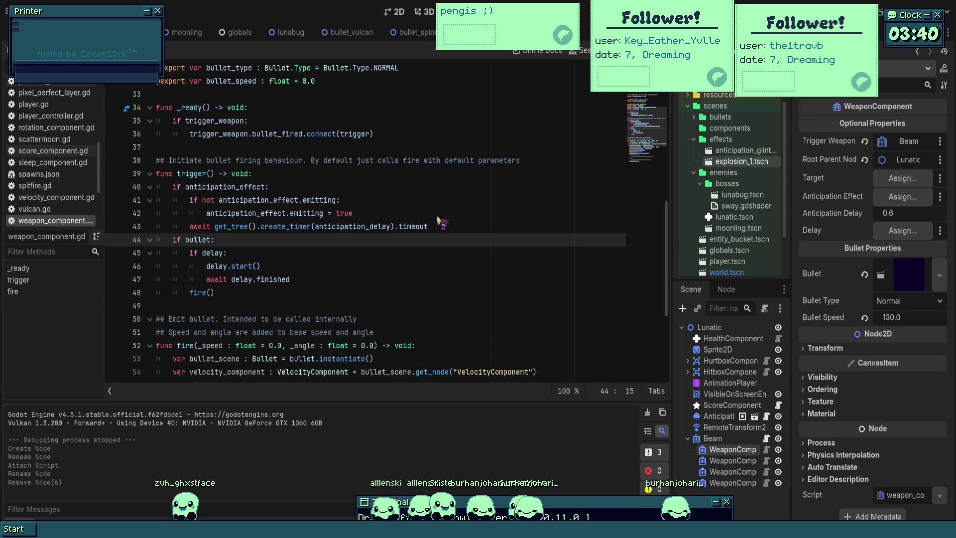
shift+click(438, 221)
click(889, 122)
text(0.02)
key(Return)
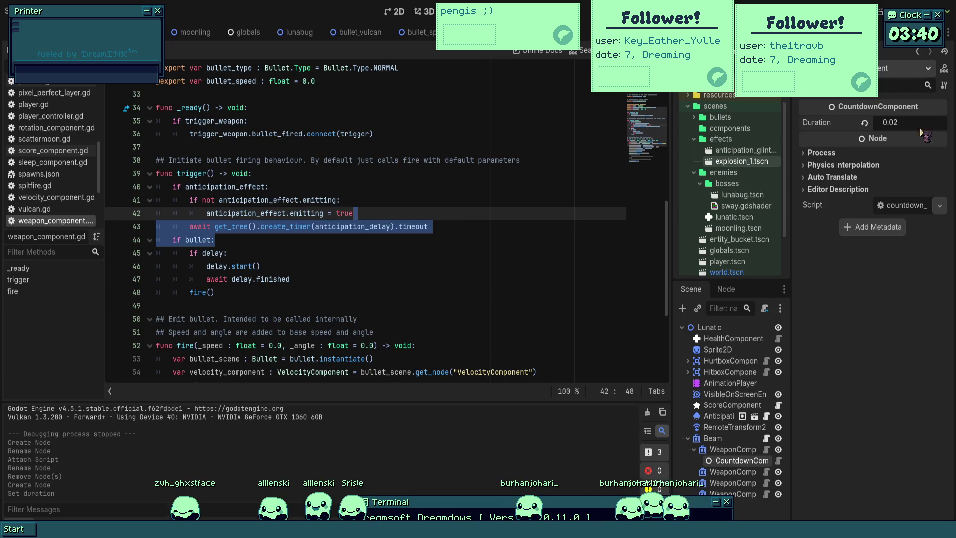
click(733, 450)
drag(895, 234, 896, 232)
- Copy the CountdownComponent and paste it under the second, third and fourth weapon components
shift+click(255, 173)
click(742, 461)
key(ctrl+c)
click(732, 472)
key(ctrl+v)
click(733, 494)
key(ctrl+v)
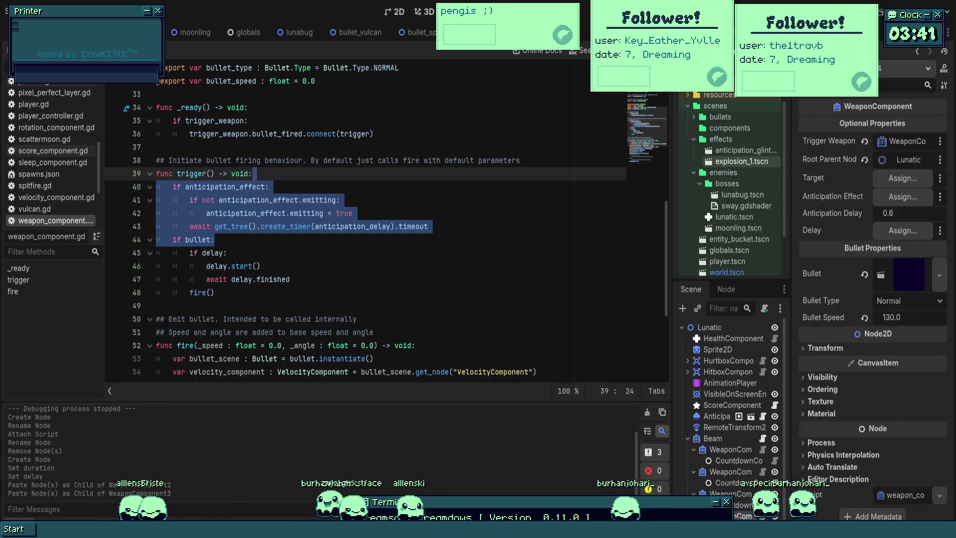
key(ctrl+v)
- Assign the pasted countdowns as the other weapons' delays and save the scene
click(730, 464)
drag(844, 323, 902, 230)
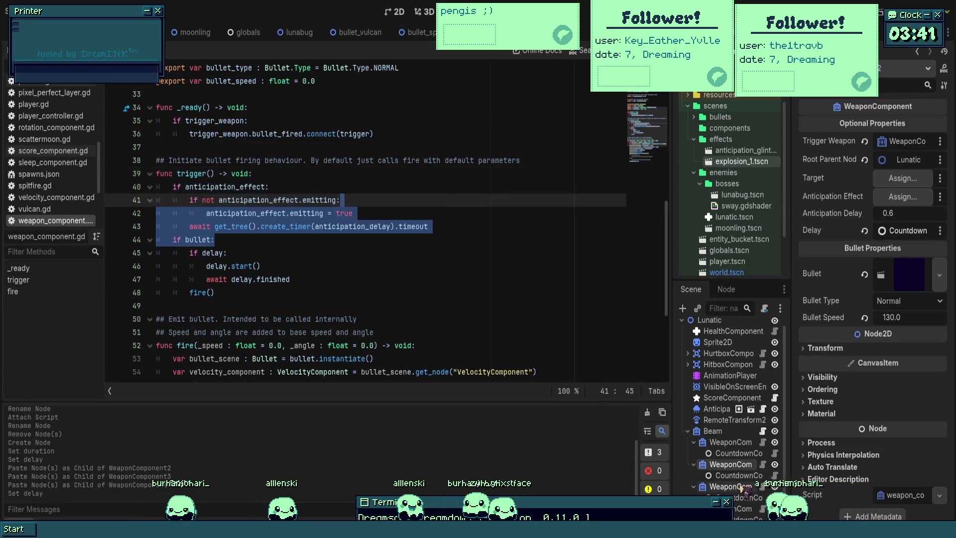
click(744, 487)
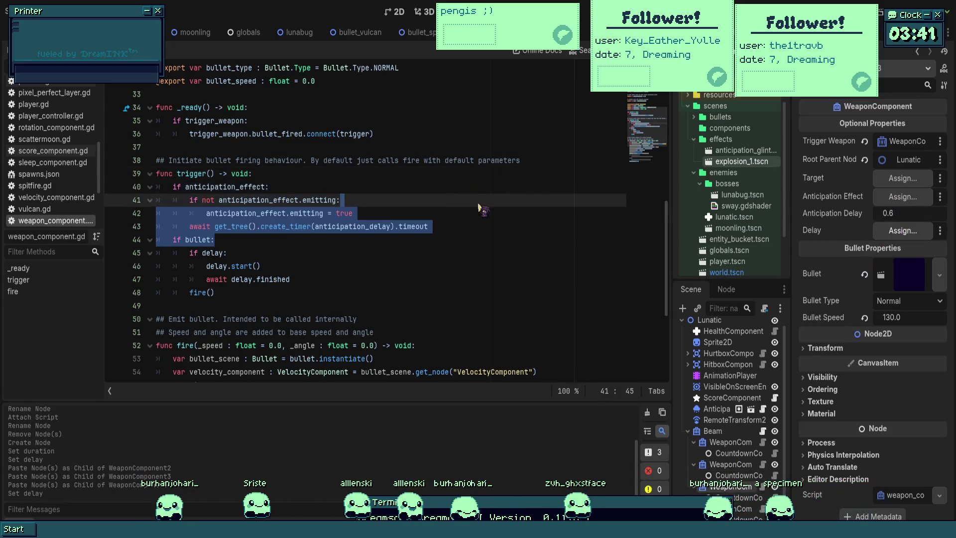
shift+click(582, 212)
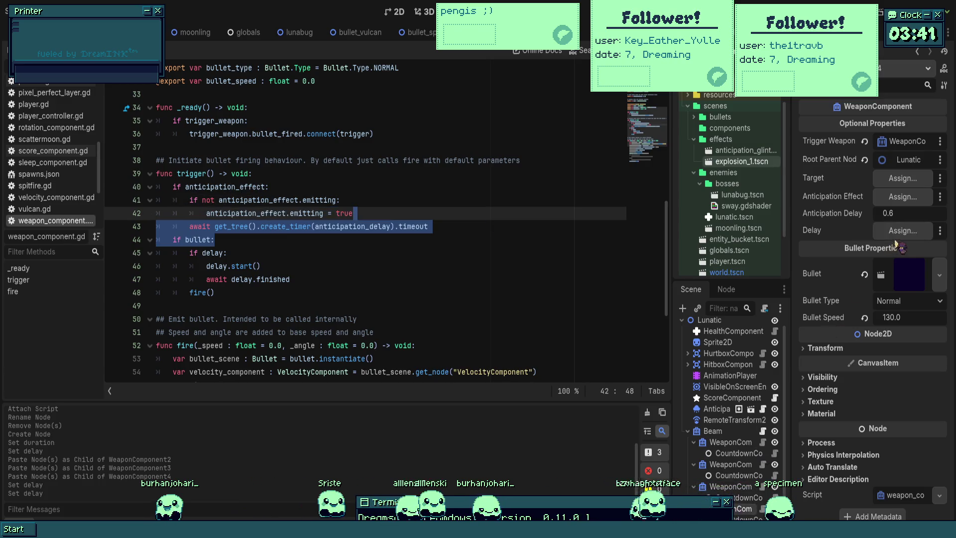
key(Down)
key(Down)
key(Down)
key(ctrl+s)
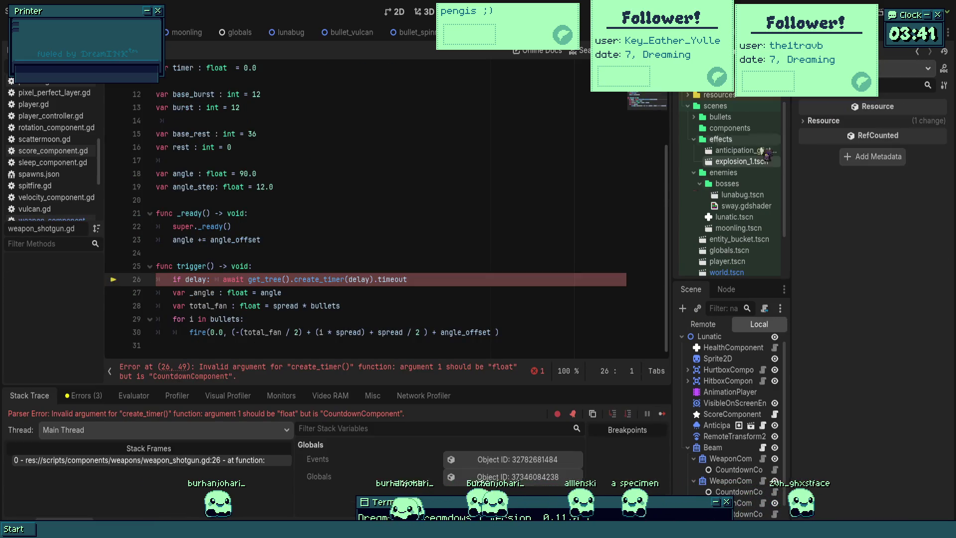
- Comment out line 26's create_timer delay in weapon_shotgun.gd's trigger and save
click(502, 269)
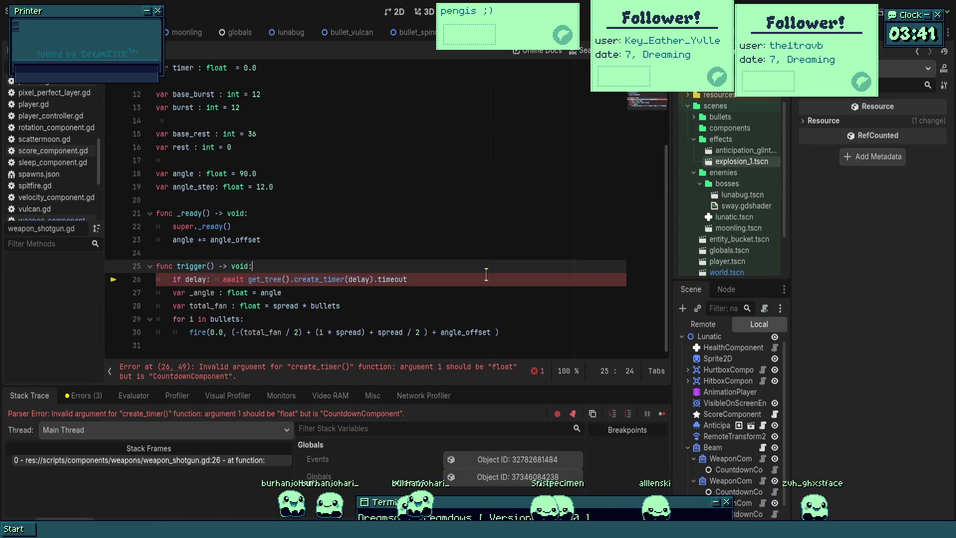
click(407, 279)
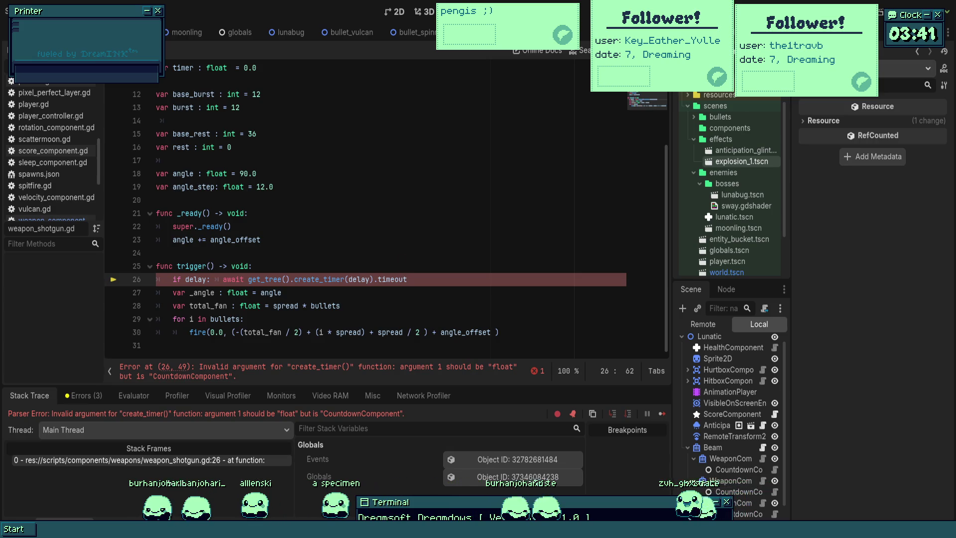
scroll(411, 284, up, 3)
scroll(454, 254, down, 3)
key(ctrl+k)
drag(231, 227, 250, 213)
key(ctrl+s)
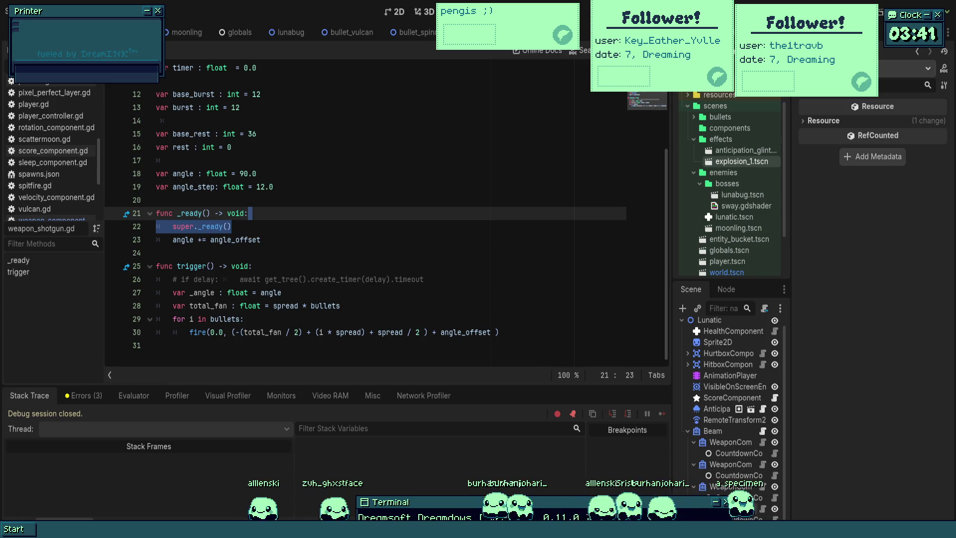
- Test-run the game, stop it, and inspect the Beam weapon component's settings
key(F5)
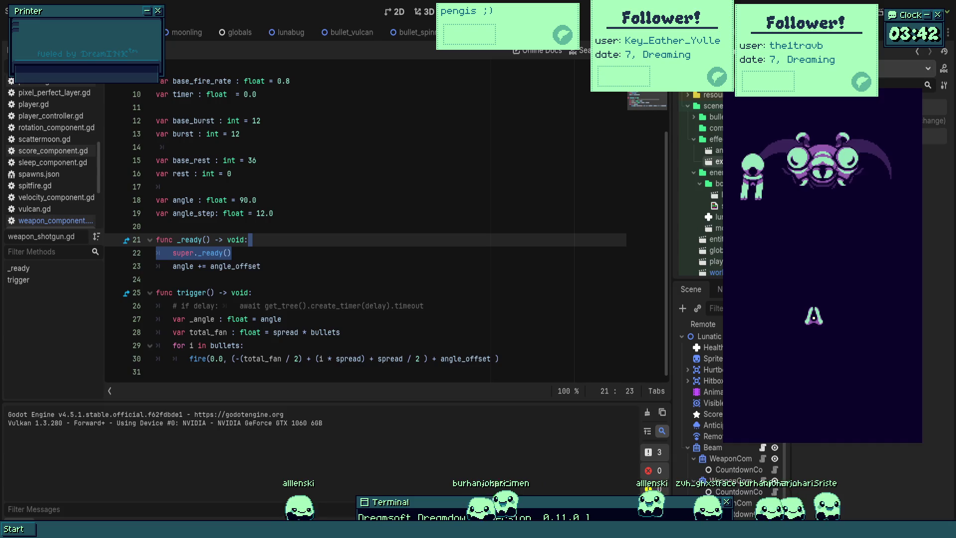
key(Escape)
click(717, 443)
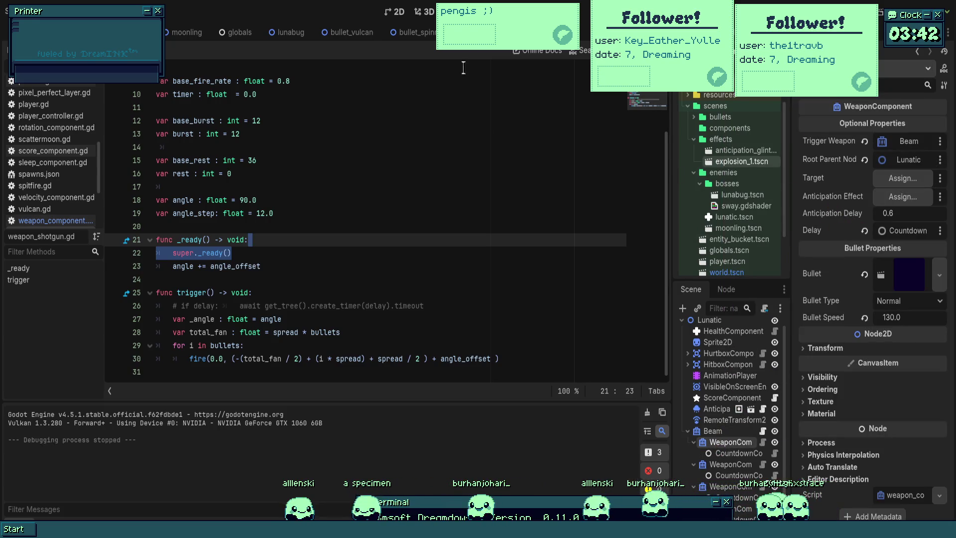
key(ctrl+F1)
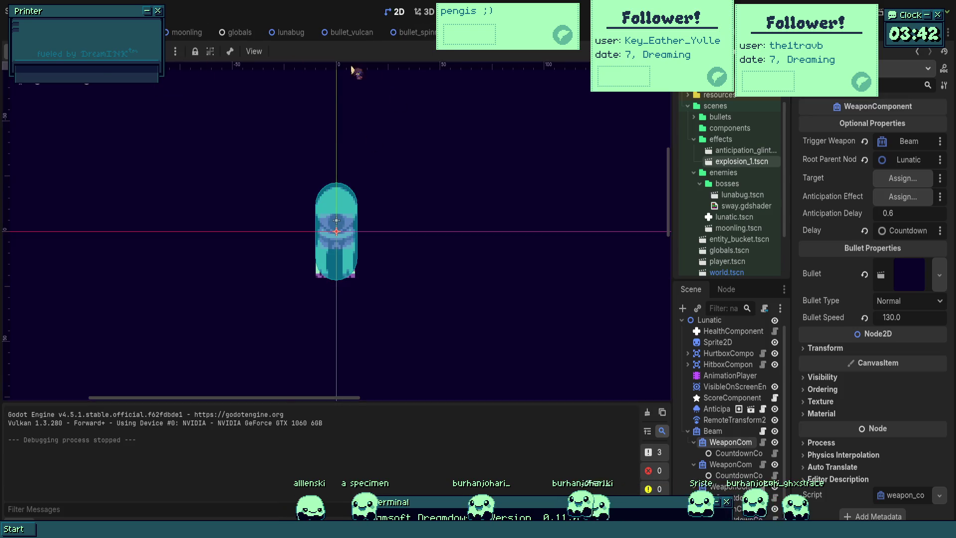
- Return to the script editor and reopen weapon_component.gd at the shotgun trigger line
key(ctrl+F3)
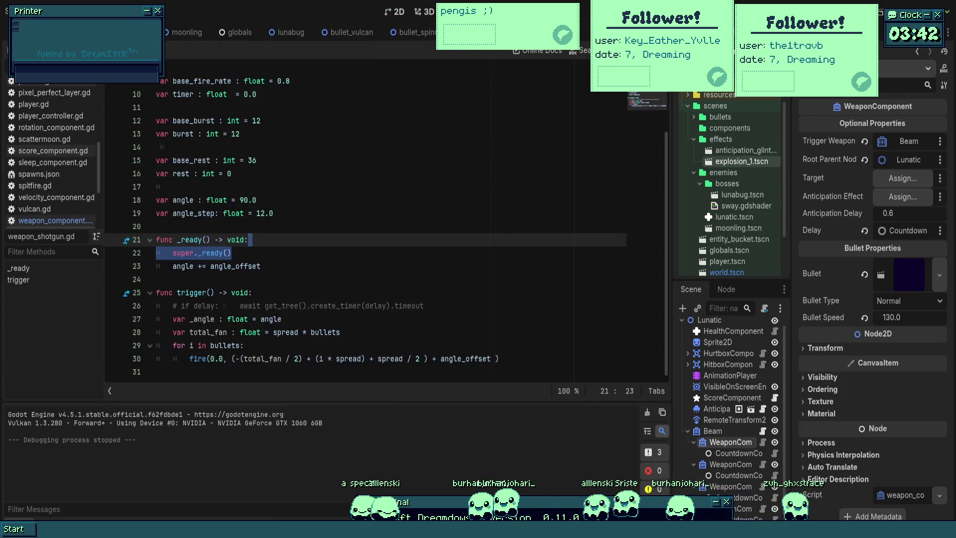
click(344, 293)
mouse_move(265, 40)
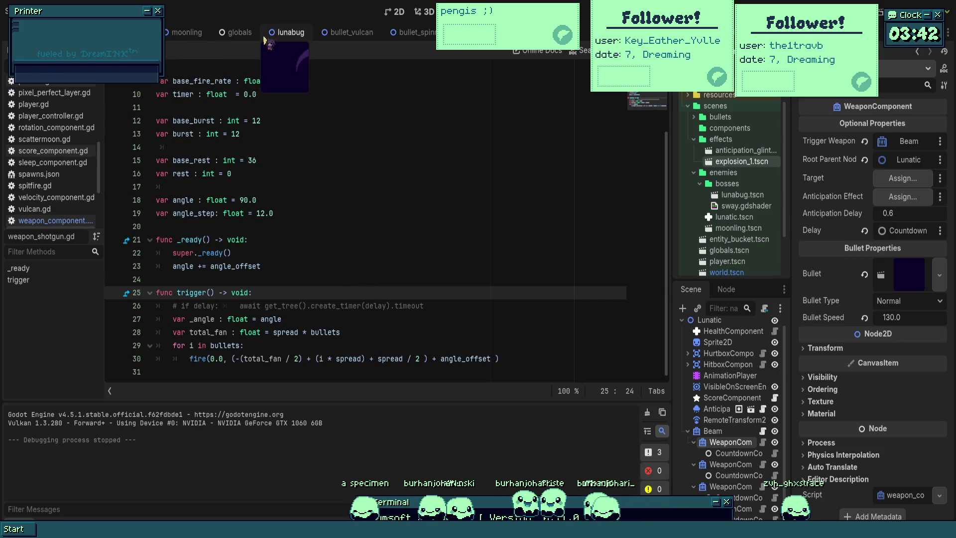
click(761, 444)
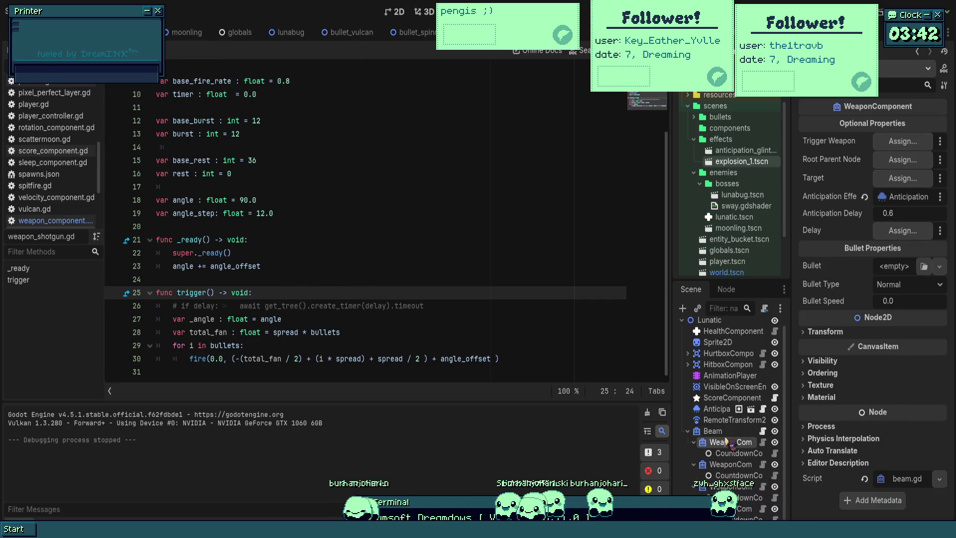
click(762, 444)
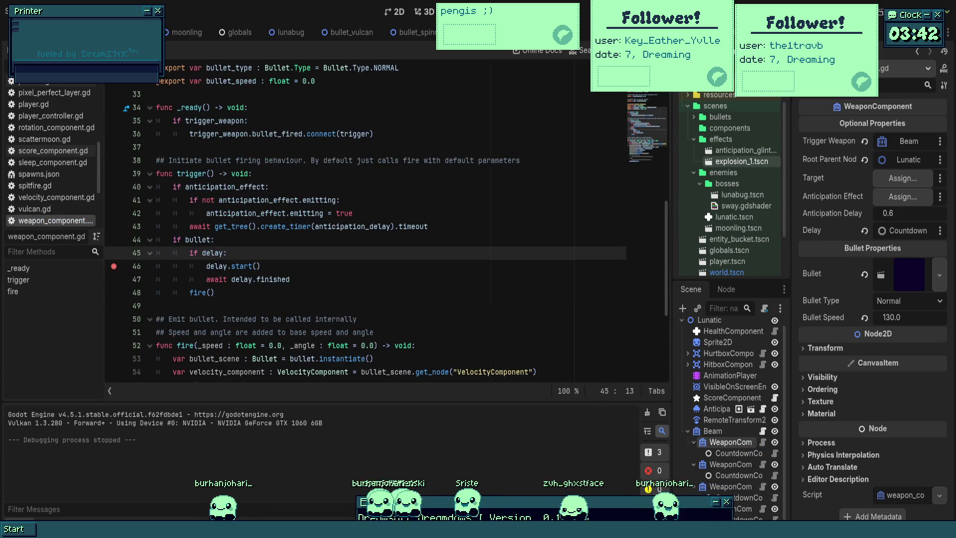
- Rerun to the line-44 breakpoint, confirm delay and bullet are null in Stack Variables, then stop
key(F5)
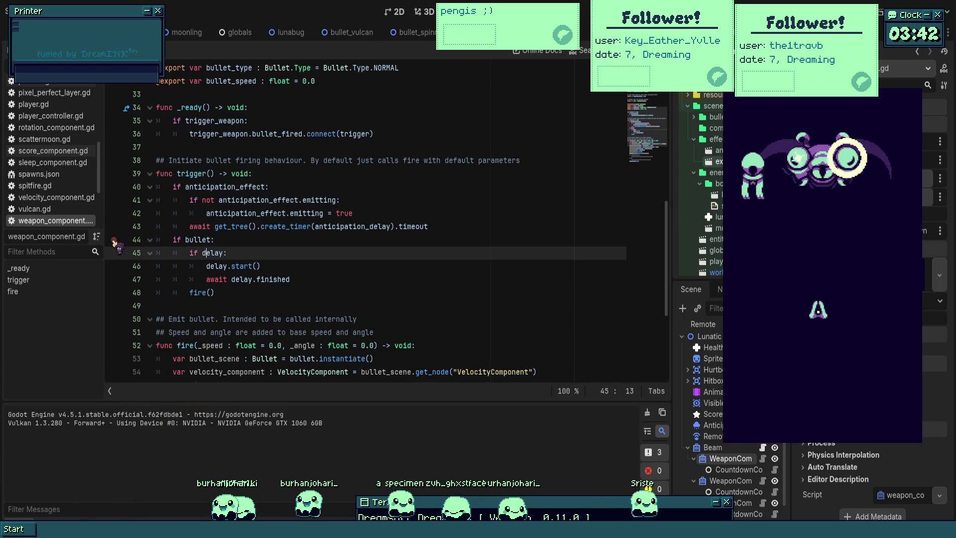
key(F5)
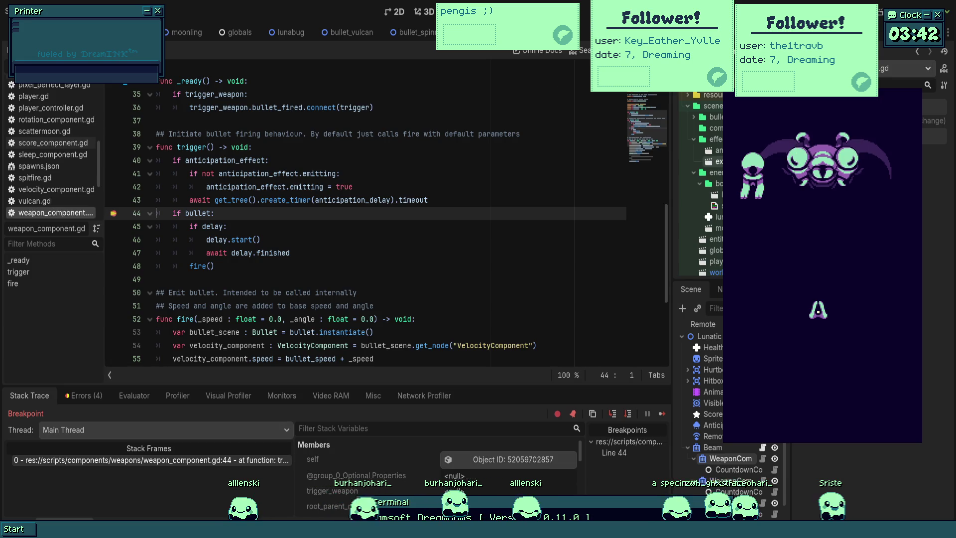
scroll(398, 472, down, 3)
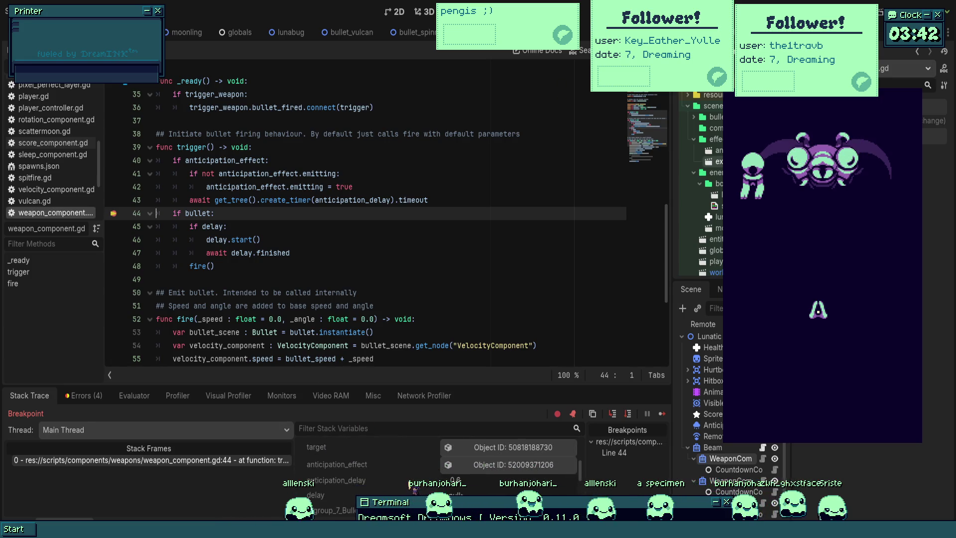
scroll(445, 492, up, 2)
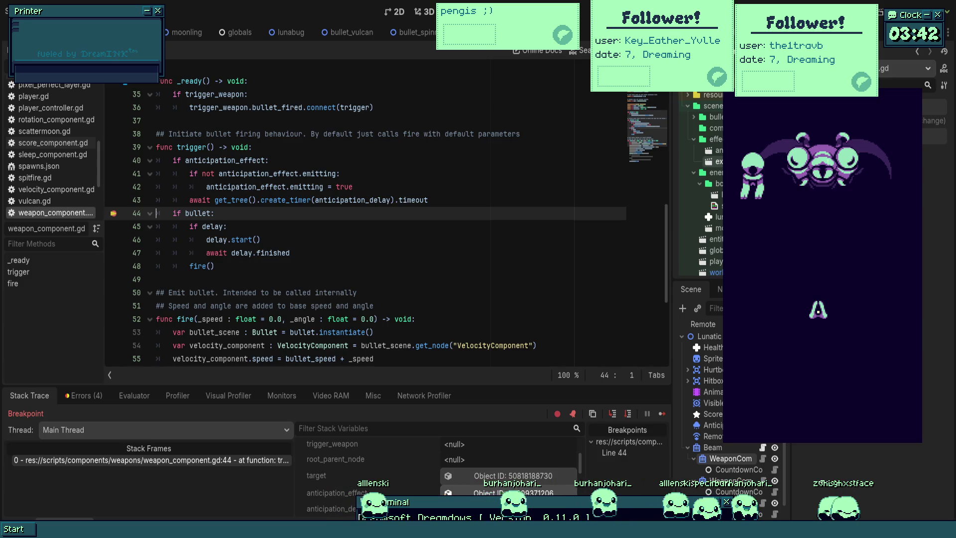
scroll(348, 489, down, 2)
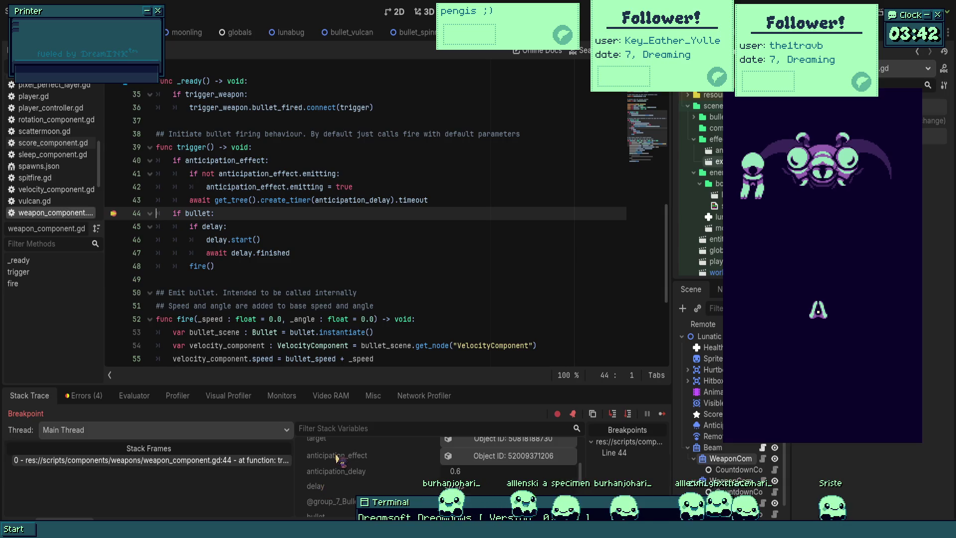
scroll(373, 220, up, 3)
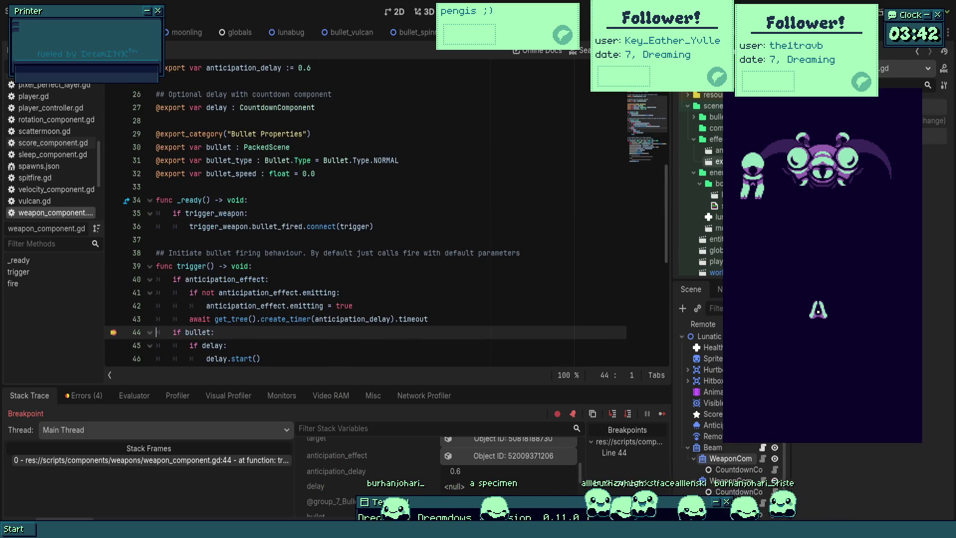
scroll(319, 207, up, 1)
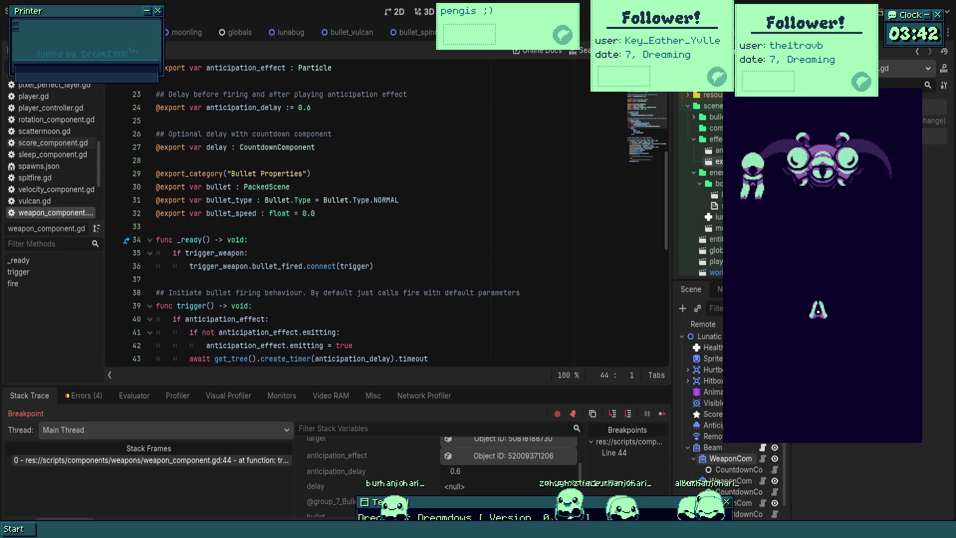
scroll(304, 243, down, 7)
scroll(381, 478, down, 2)
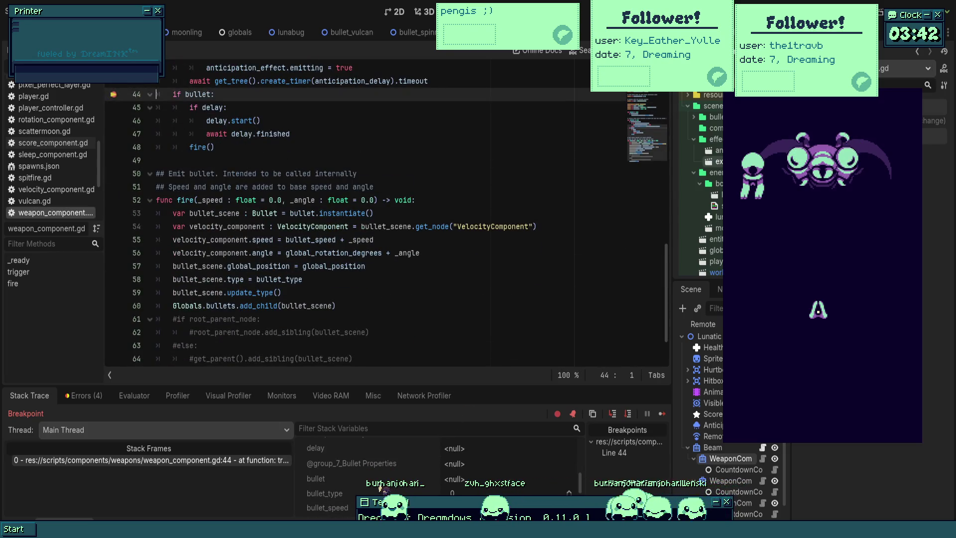
scroll(385, 489, down, 2)
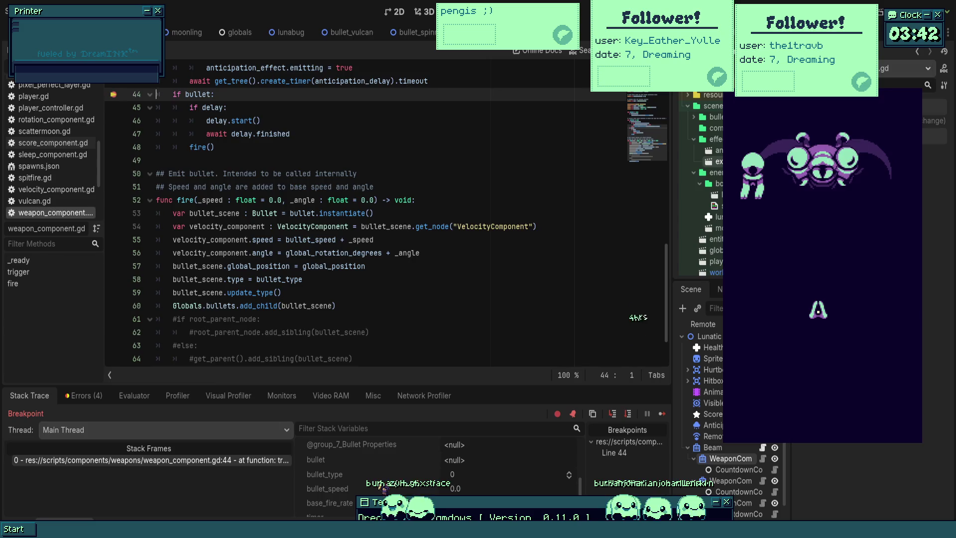
scroll(382, 489, up, 1)
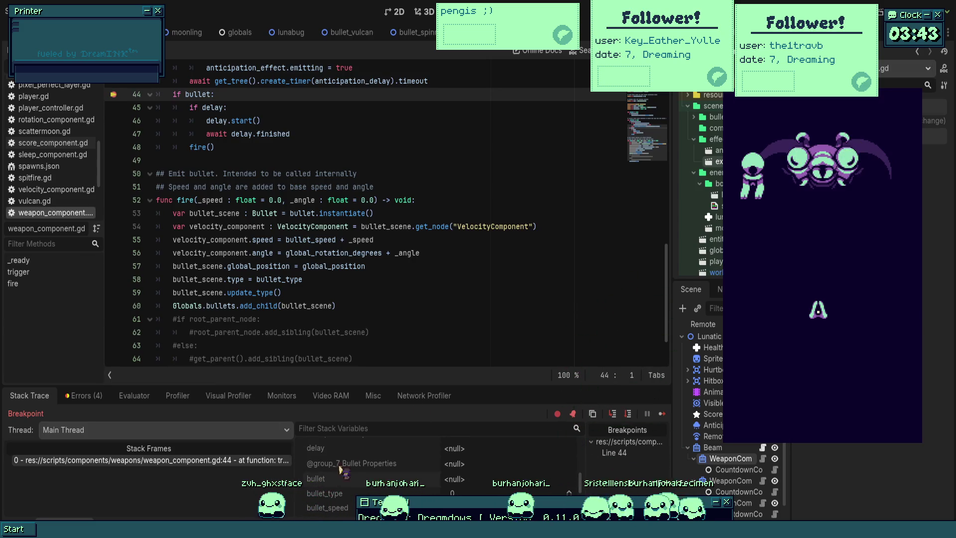
key(F8)
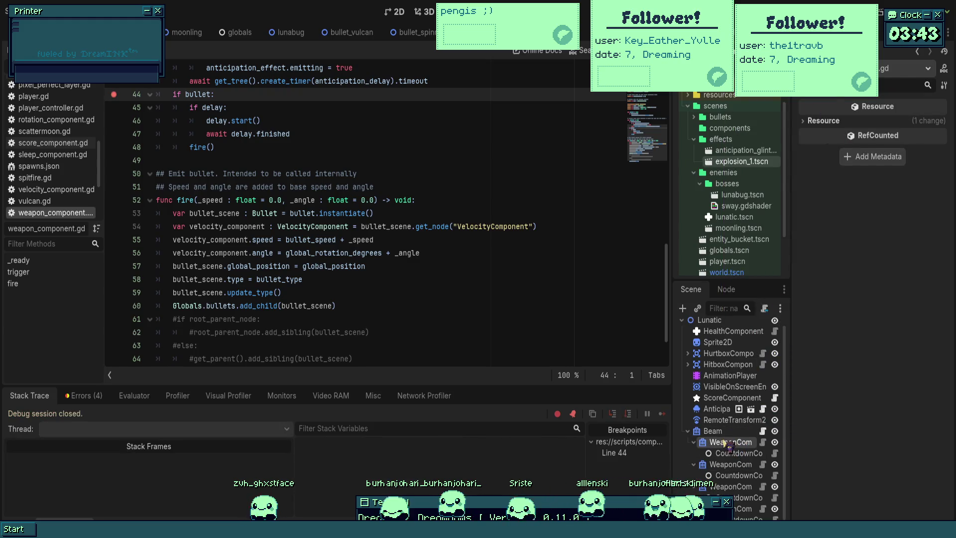
- Select Beam's first weapon component, run the game, and inspect the object paused at line 44
click(725, 443)
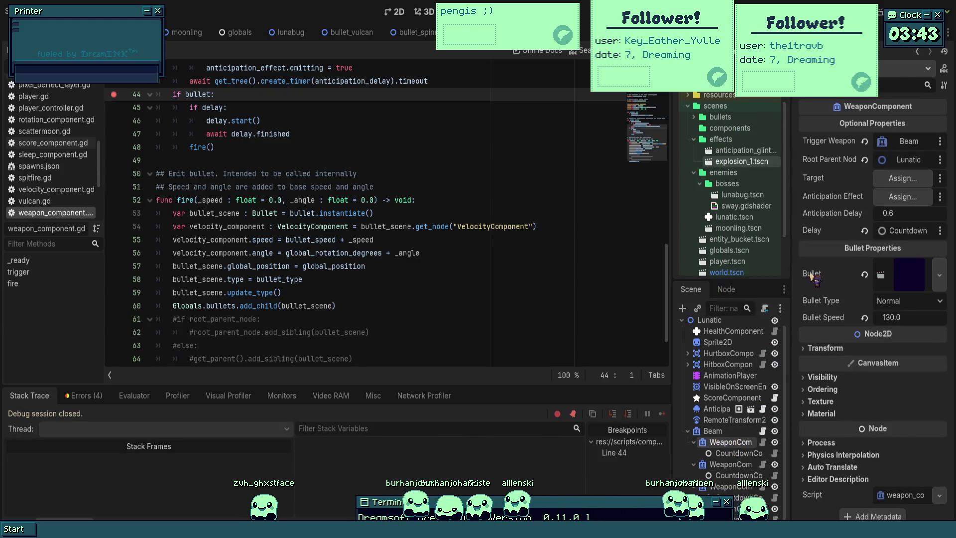
key(ctrl+F1)
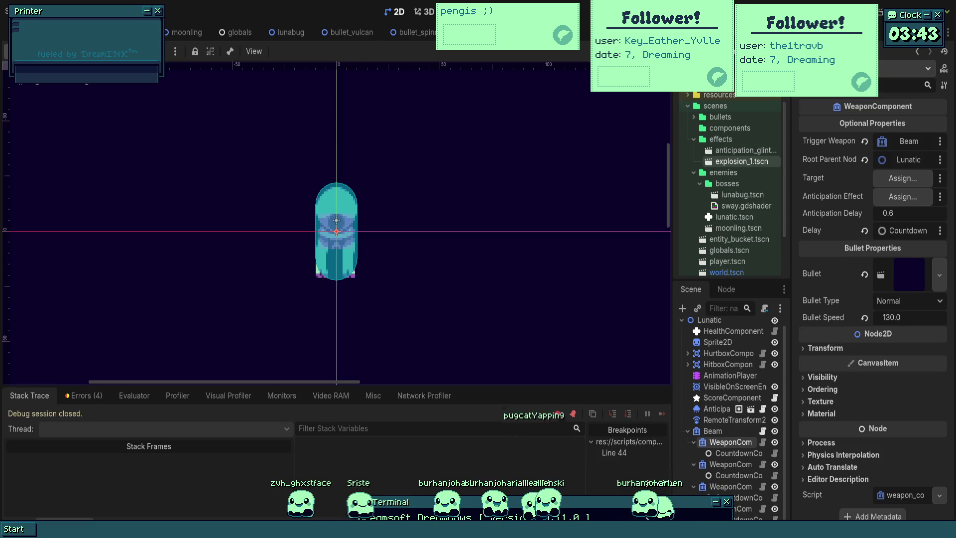
key(F5)
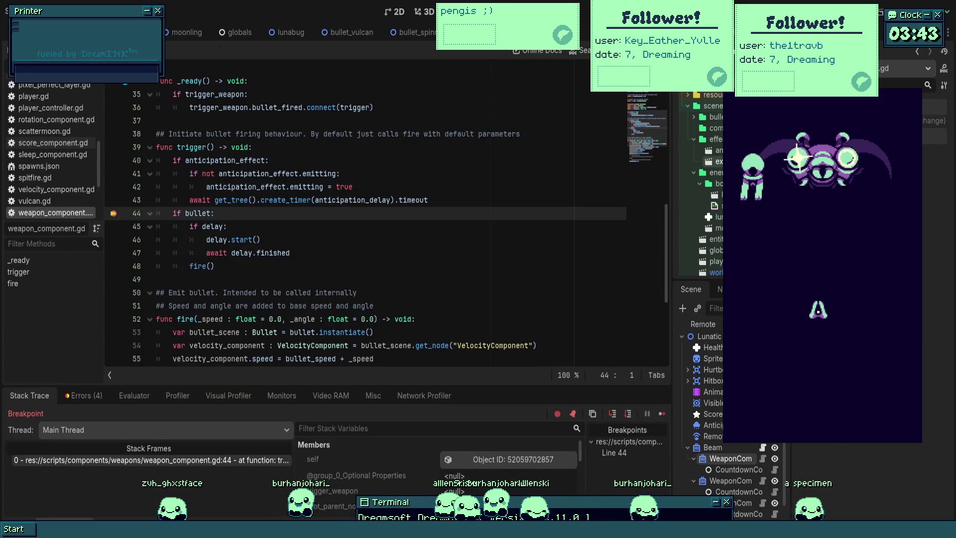
click(323, 253)
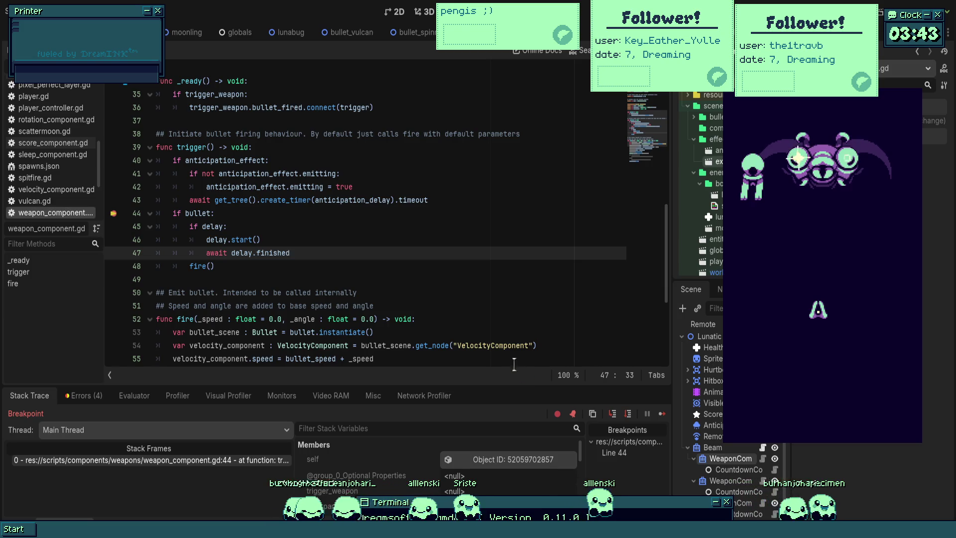
click(465, 459)
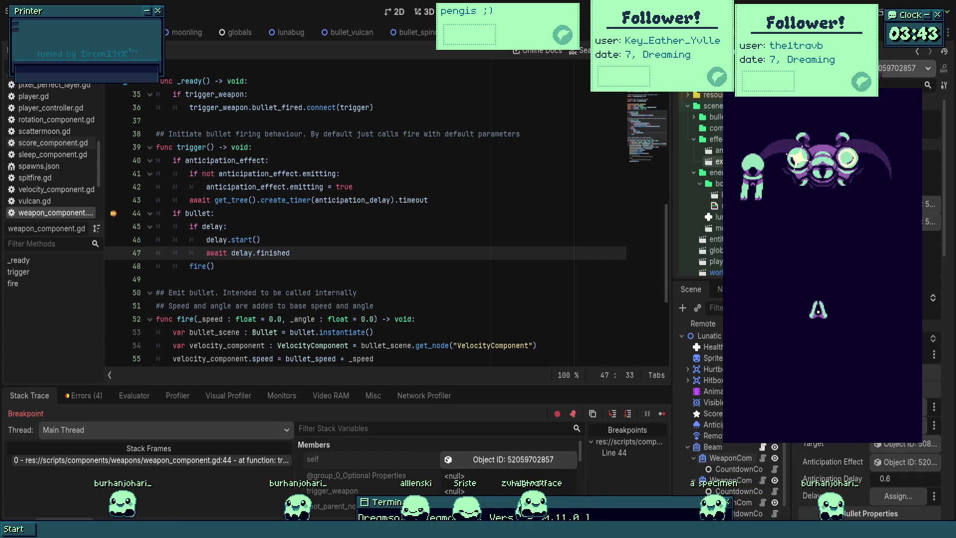
- Inspect the live weapon components and Beam node, finding Delay unassigned, then resume and stop
click(711, 325)
click(728, 476)
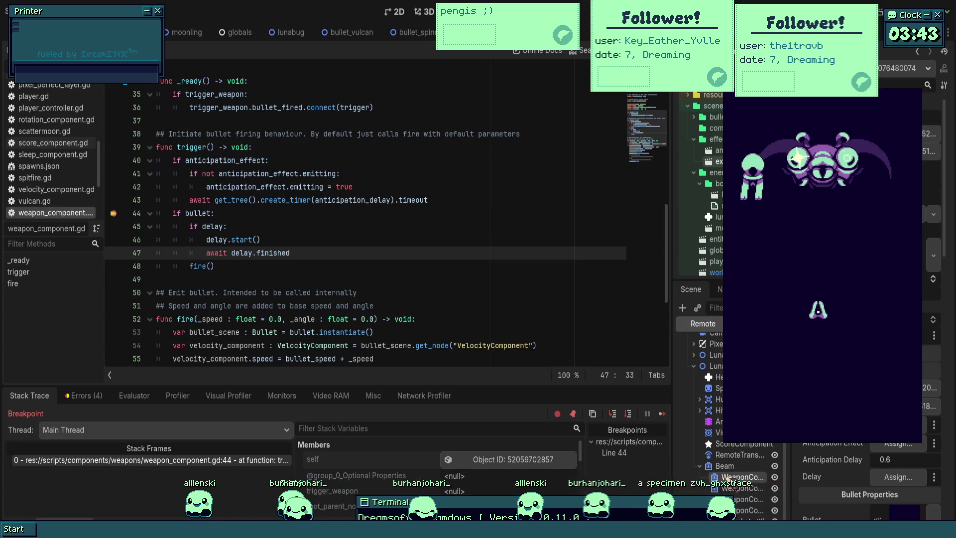
click(722, 468)
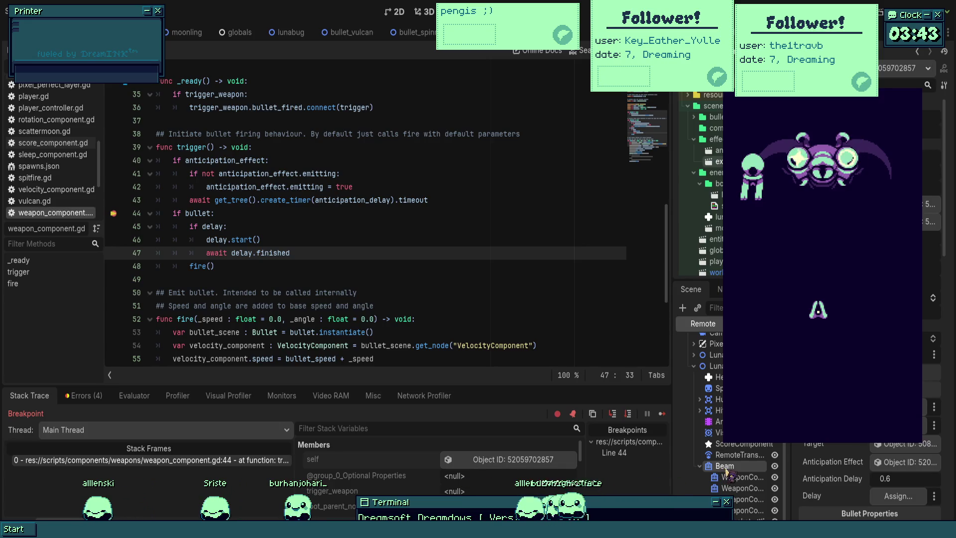
scroll(364, 219, up, 6)
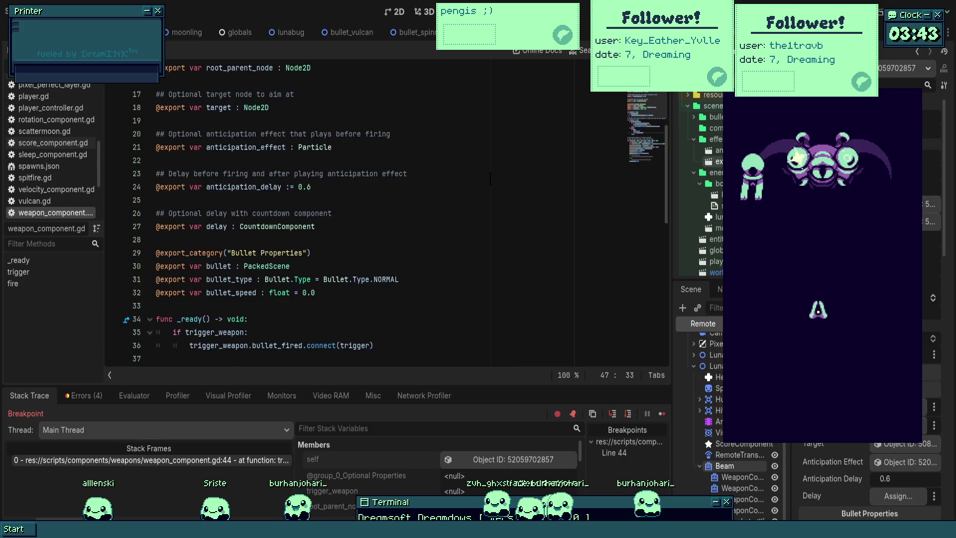
scroll(364, 219, down, 4)
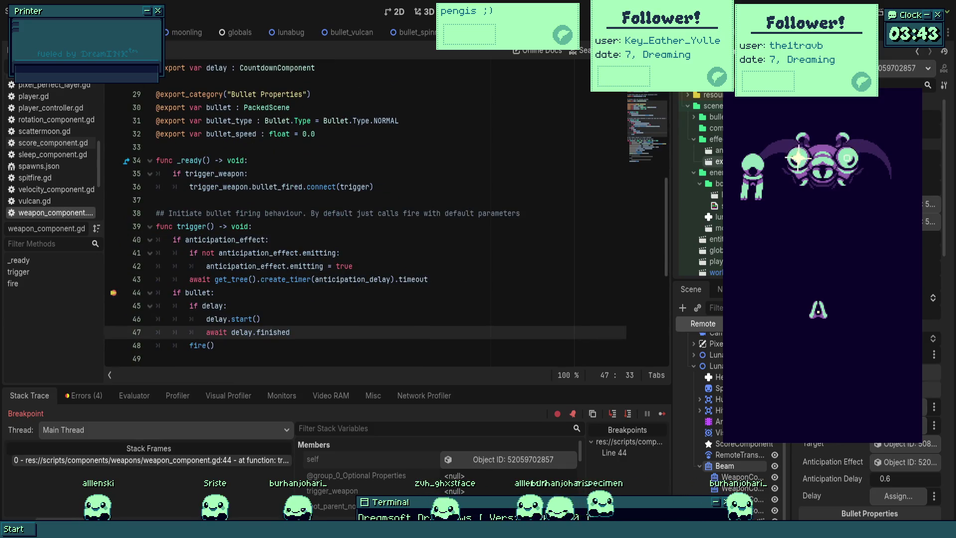
scroll(585, 353, down, 2)
click(662, 414)
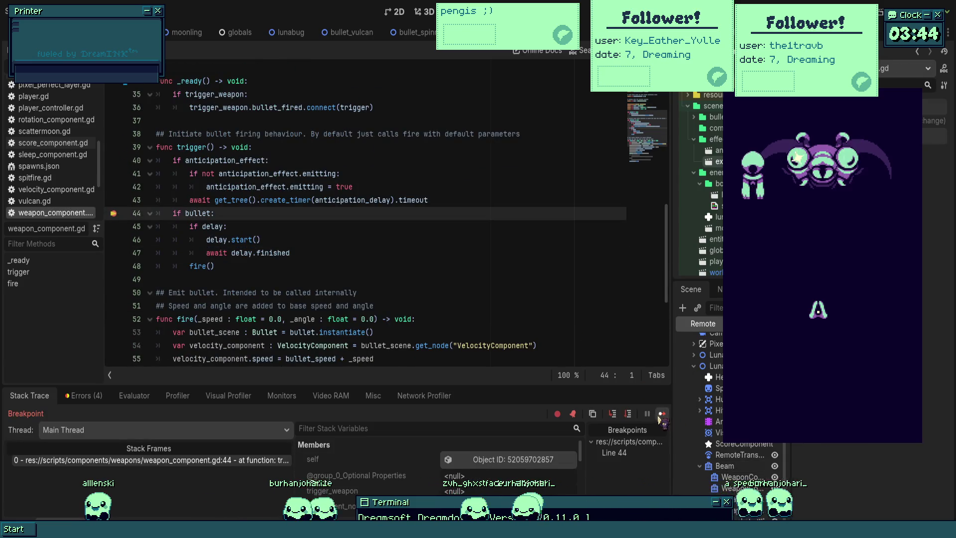
key(F8)
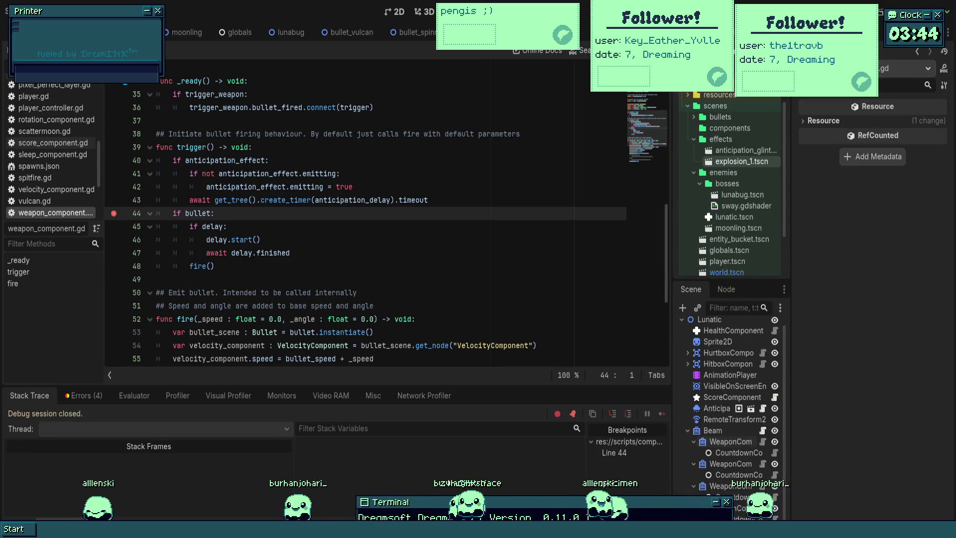
- Open beam.gd to review its trigger() call on line 16 and view the Beam node's properties
scroll(448, 172, up, 5)
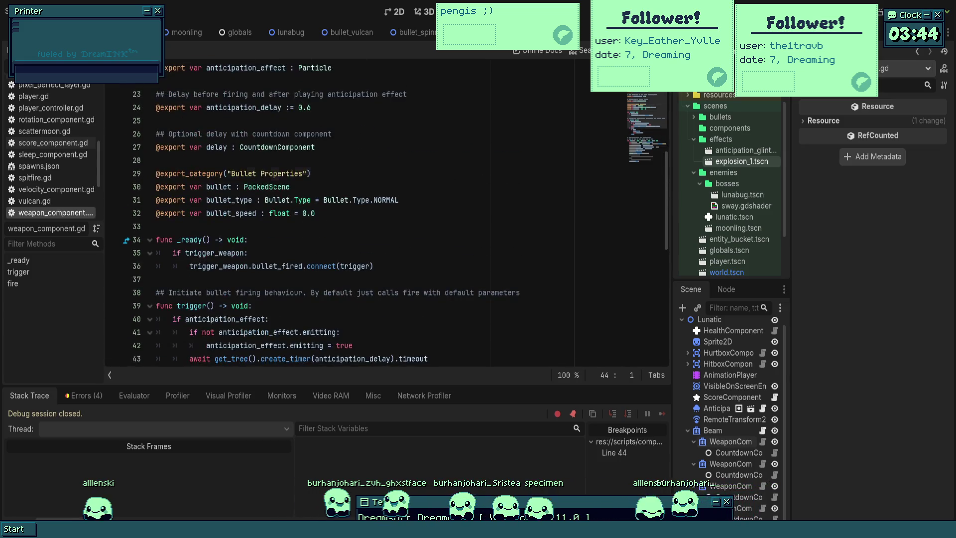
key(ctrl+F1)
click(762, 432)
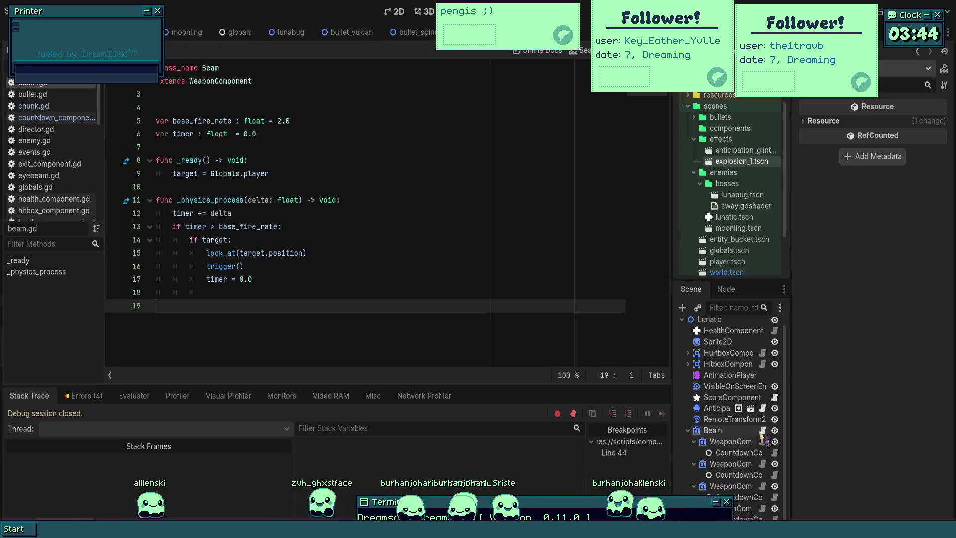
click(320, 293)
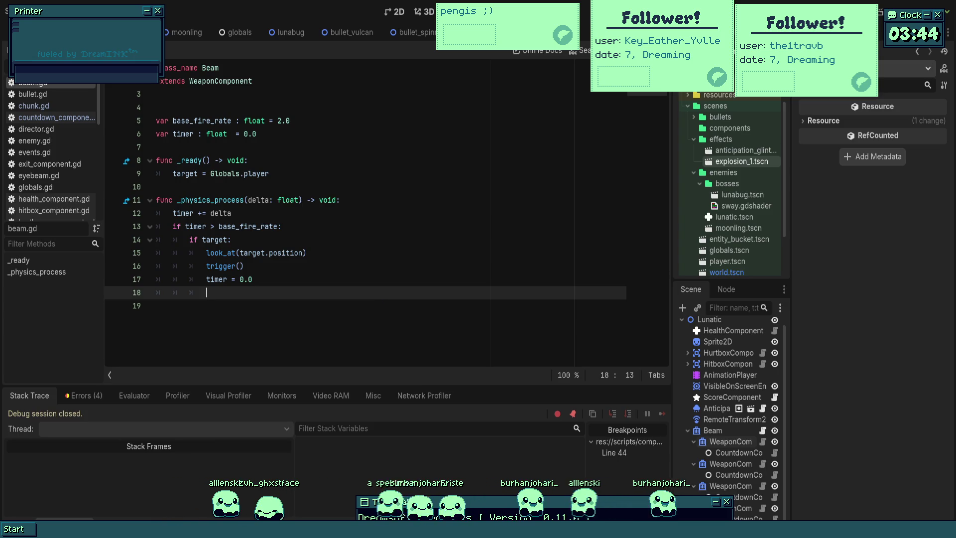
click(249, 266)
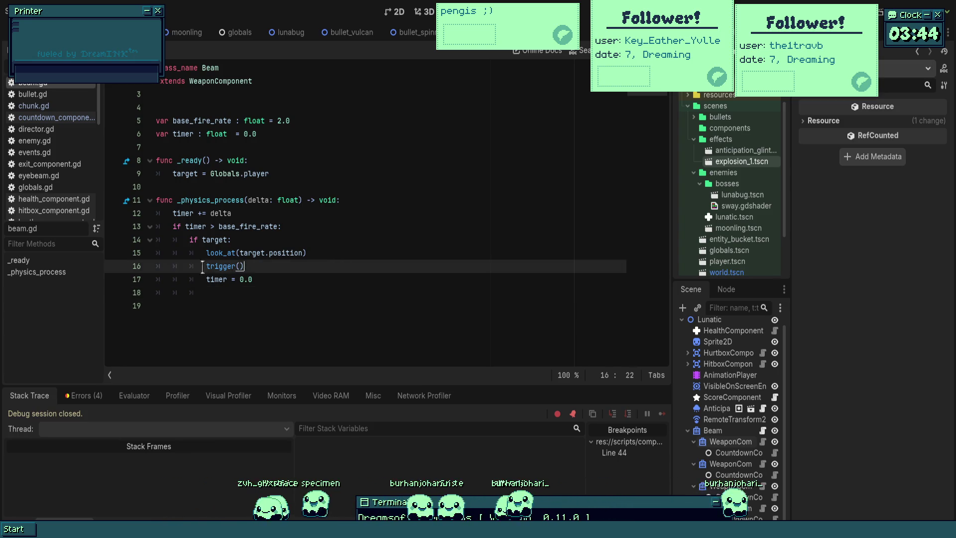
click(717, 431)
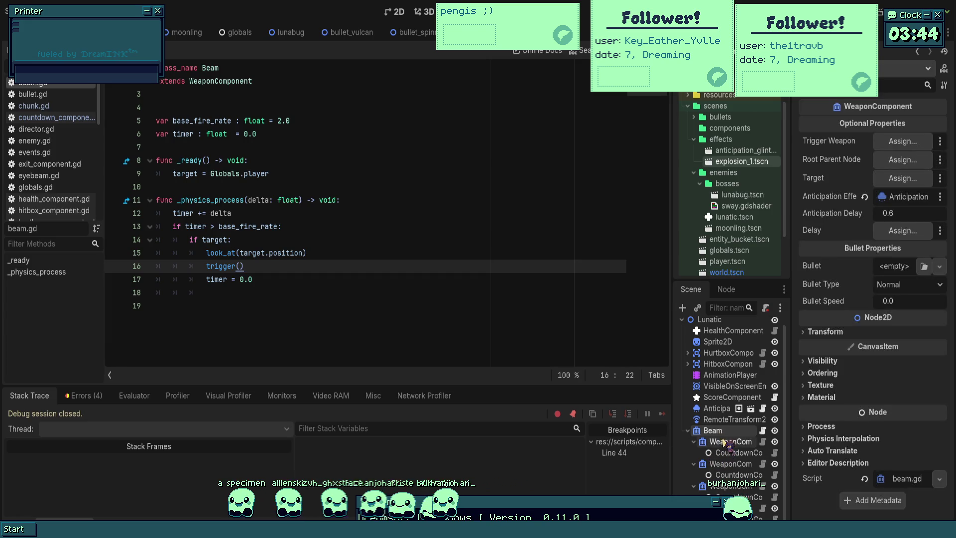
- Revisit the bullet instantiate line in weapon_component.gd's fire(), then show Lunatic in 2D
click(763, 442)
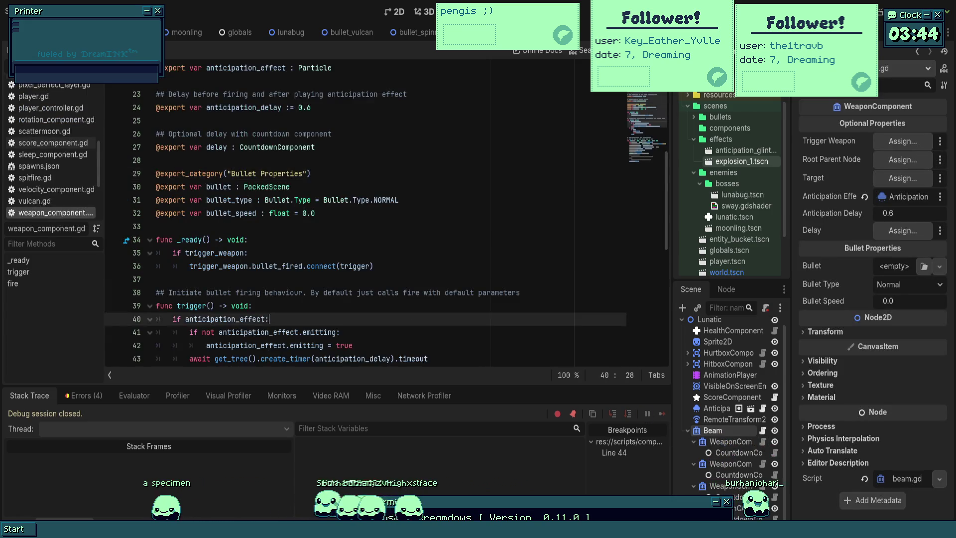
scroll(393, 224, down, 5)
click(394, 292)
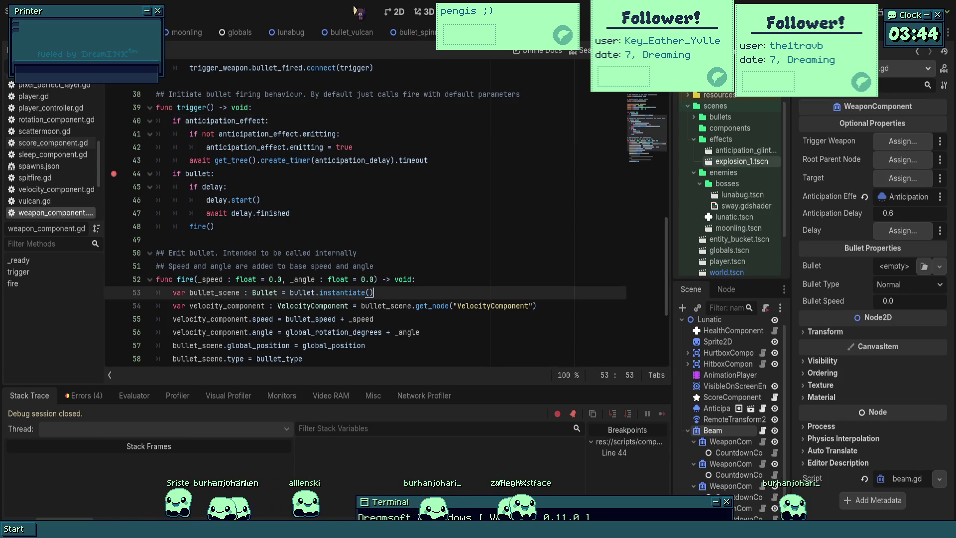
click(394, 11)
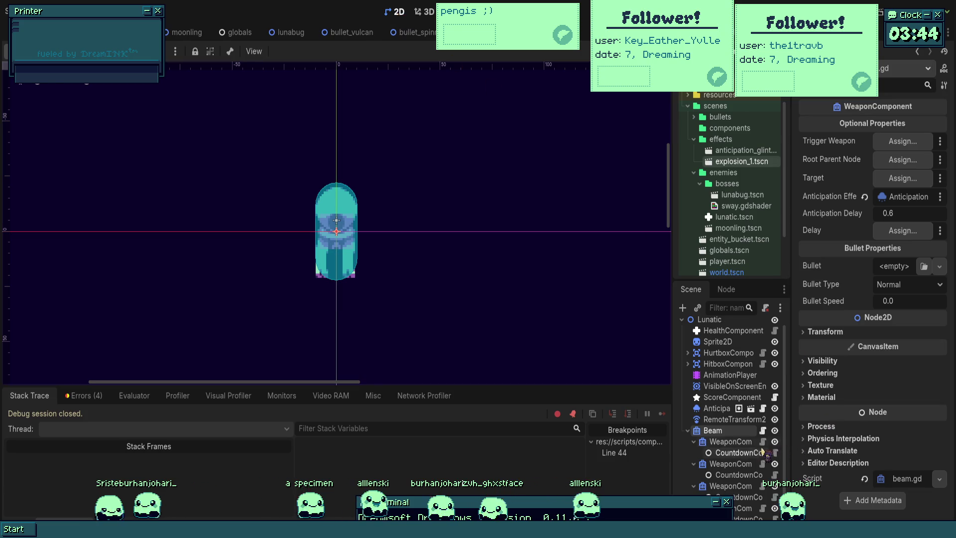
- Empty the Bullet on Beam's first weapon component, keep its Countdown Delay, and rerun the game
click(730, 443)
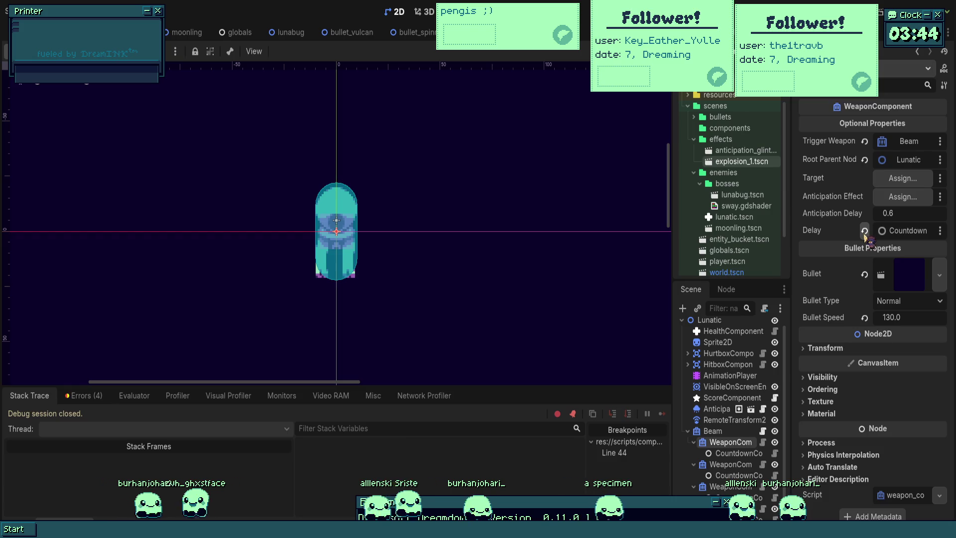
click(865, 230)
click(865, 275)
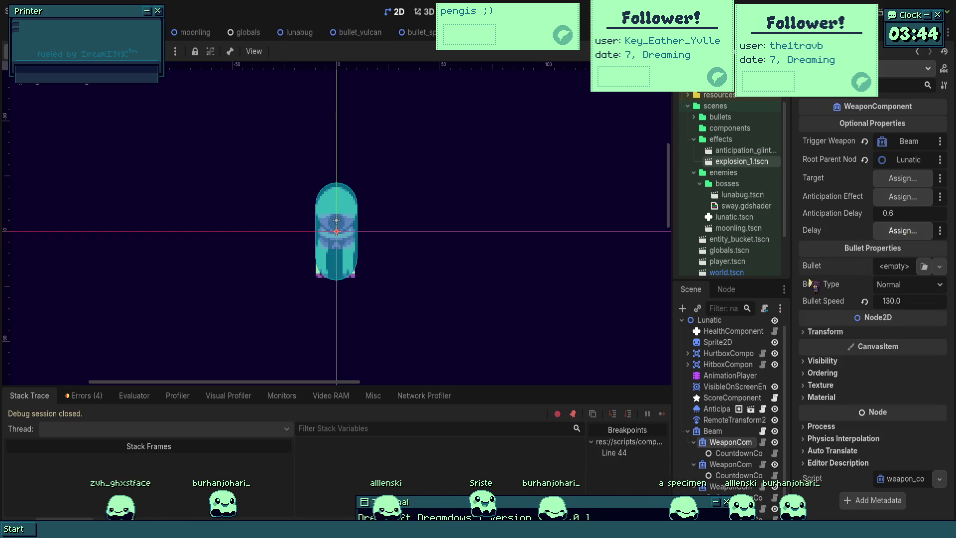
key(ctrl+z)
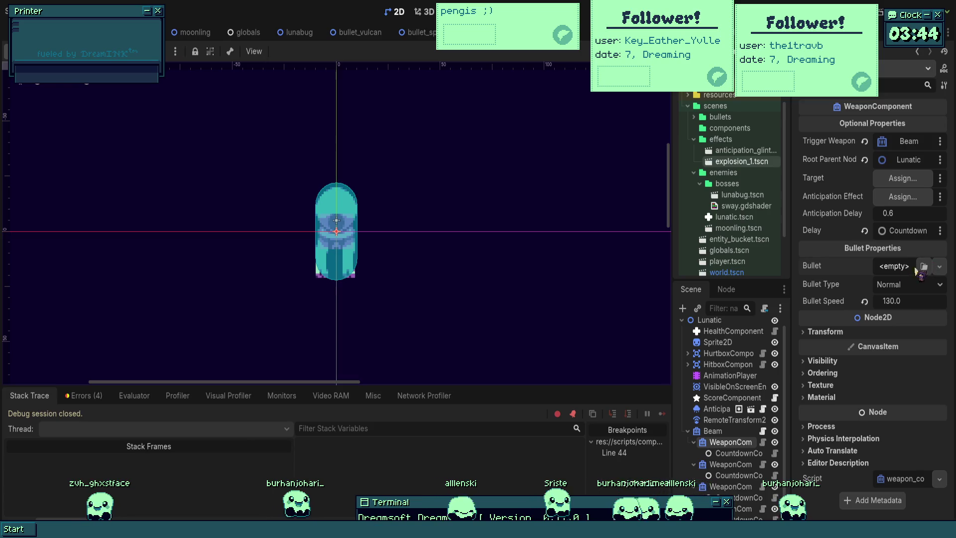
click(406, 171)
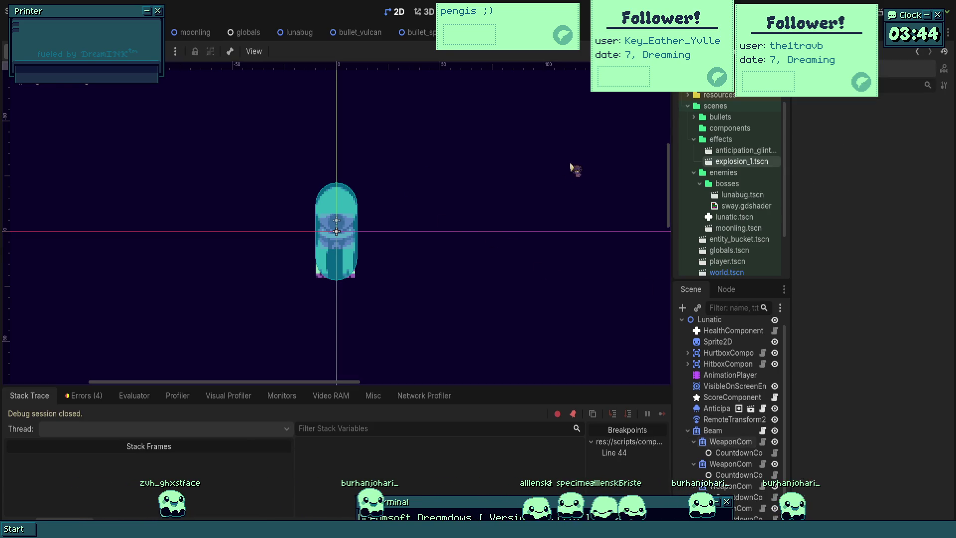
key(F5)
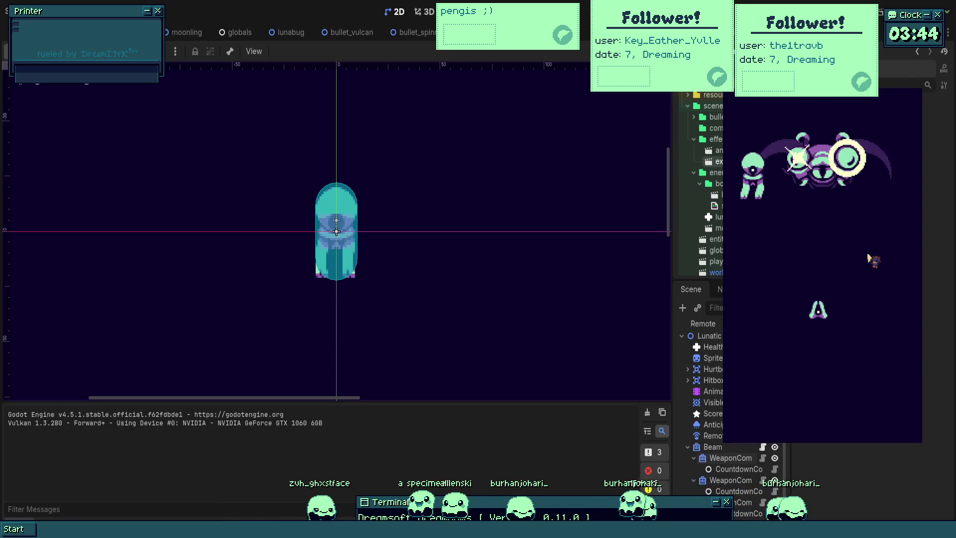
- Enlarge the debugger panel and review Stack Variables at the line-44 breakpoint
scroll(480, 455, down, 3)
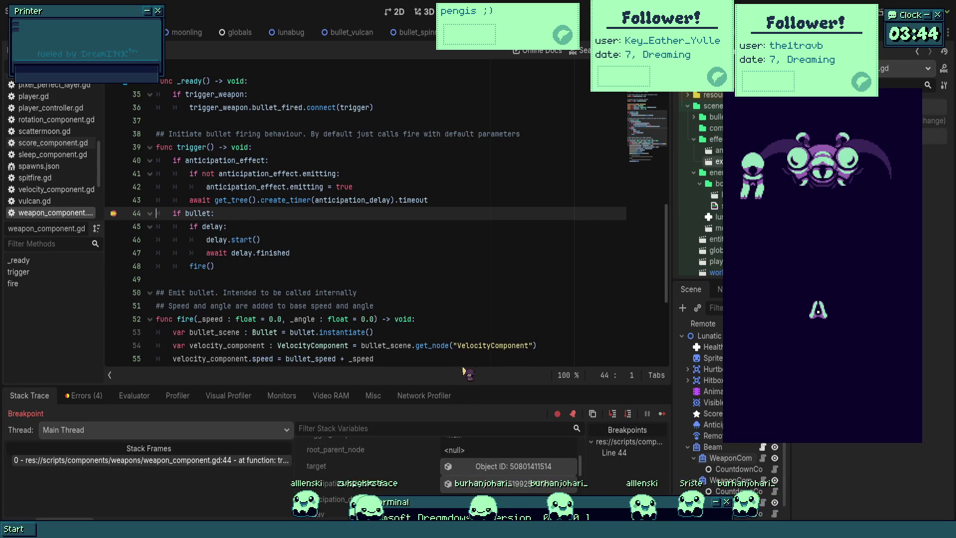
drag(462, 385, 449, 293)
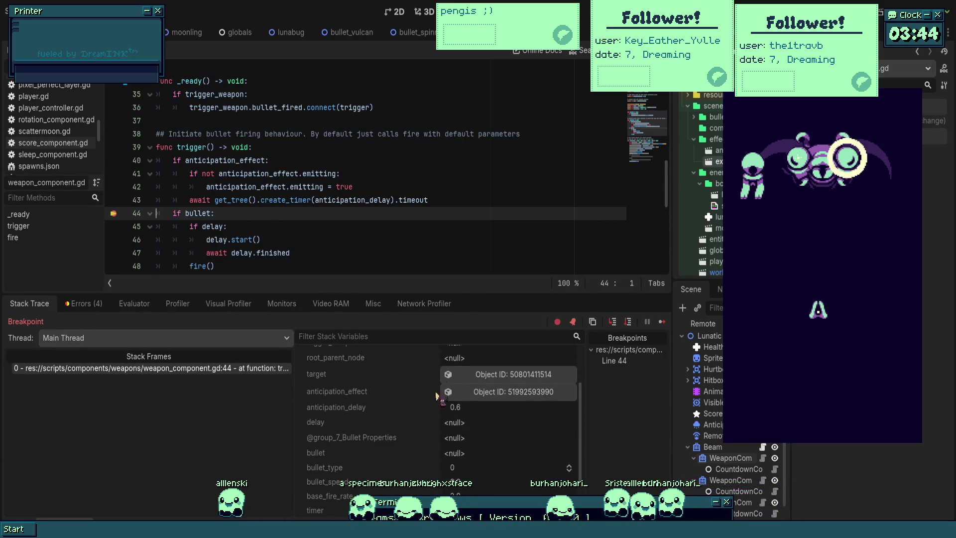
scroll(400, 422, down, 2)
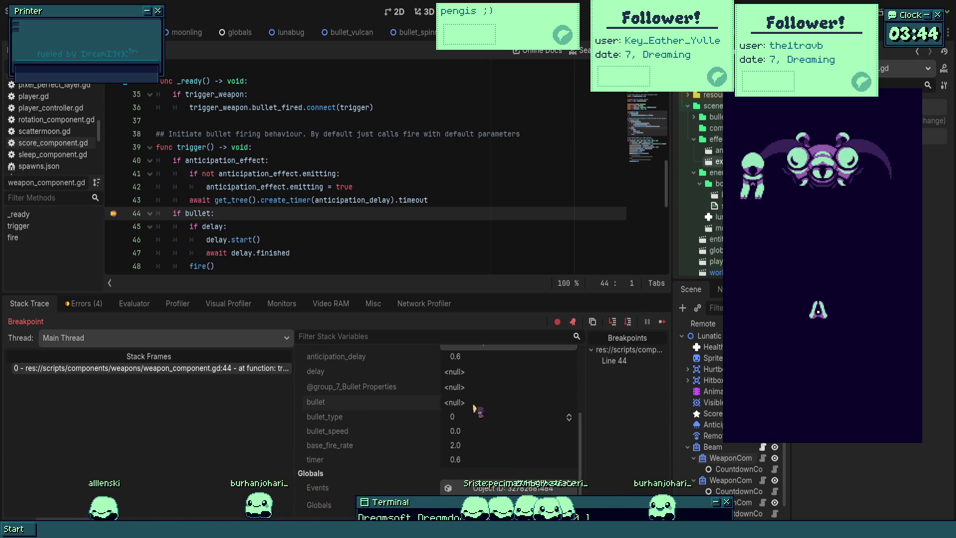
scroll(555, 410, up, 4)
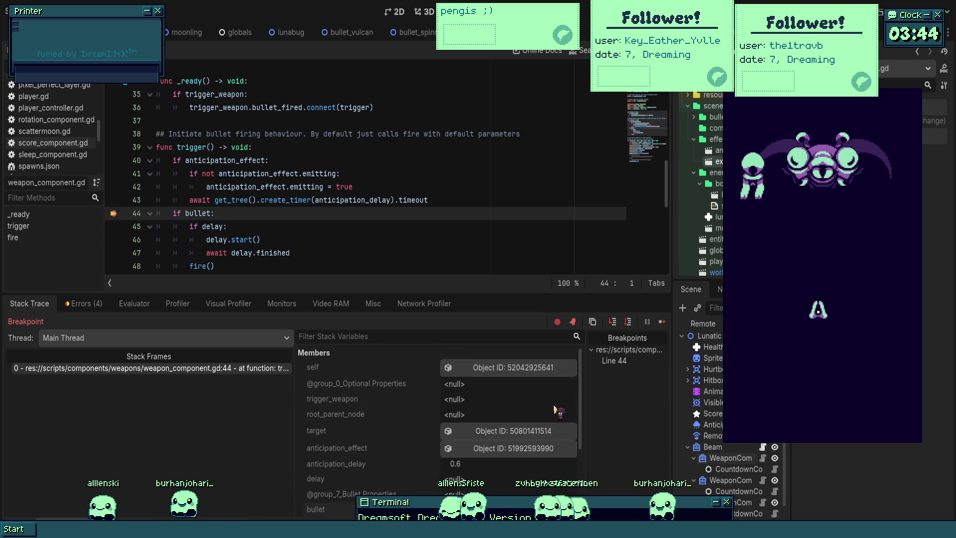
click(251, 373)
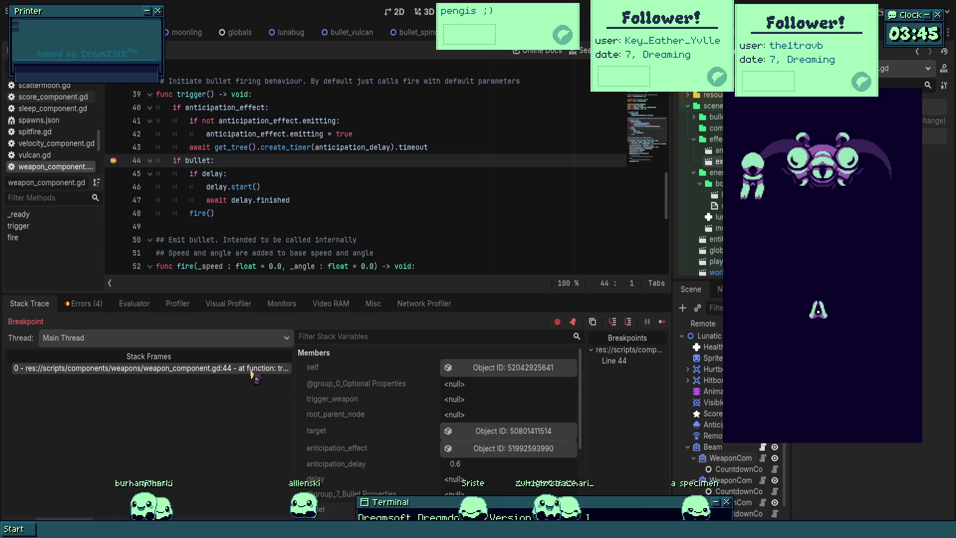
- Inspect the paused and live weapon components, then stop the run and open beam.gd
click(466, 369)
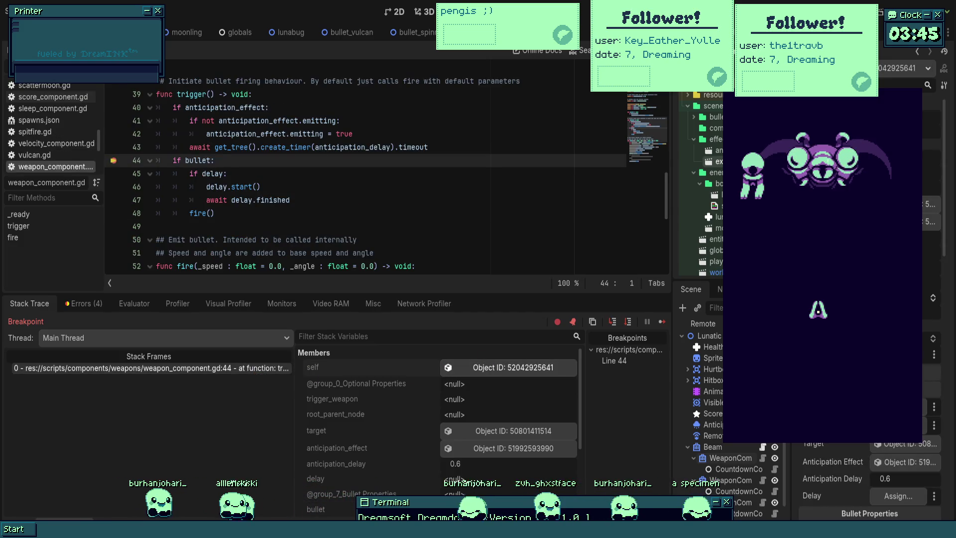
click(725, 478)
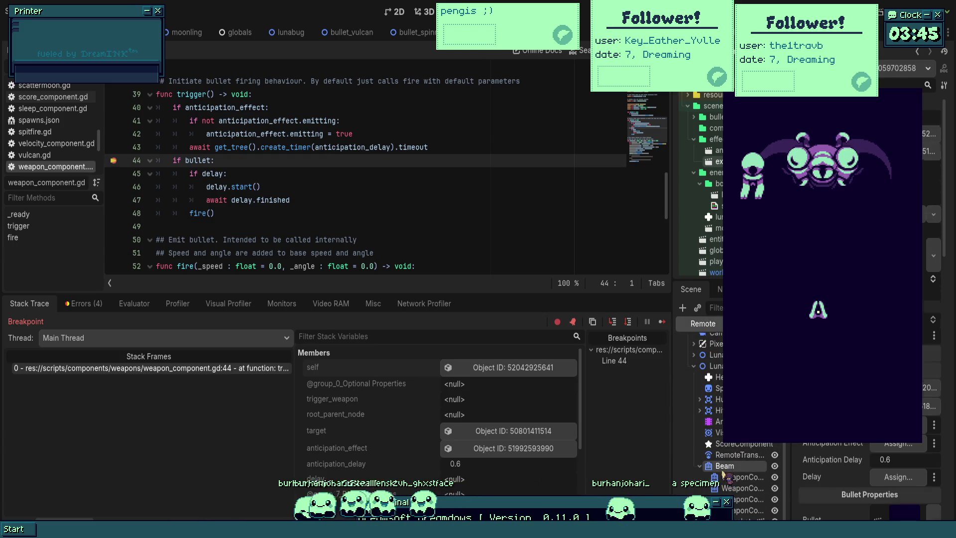
click(723, 476)
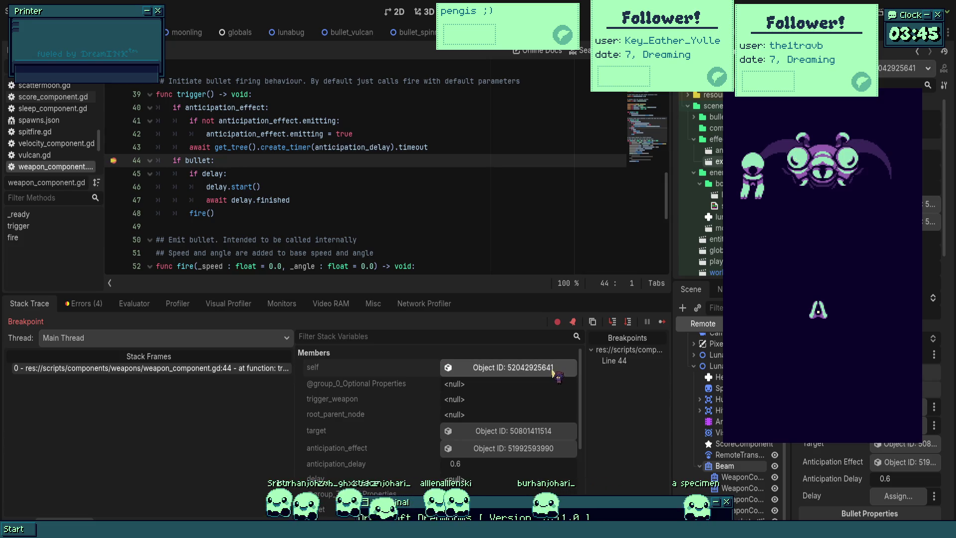
scroll(518, 219, up, 10)
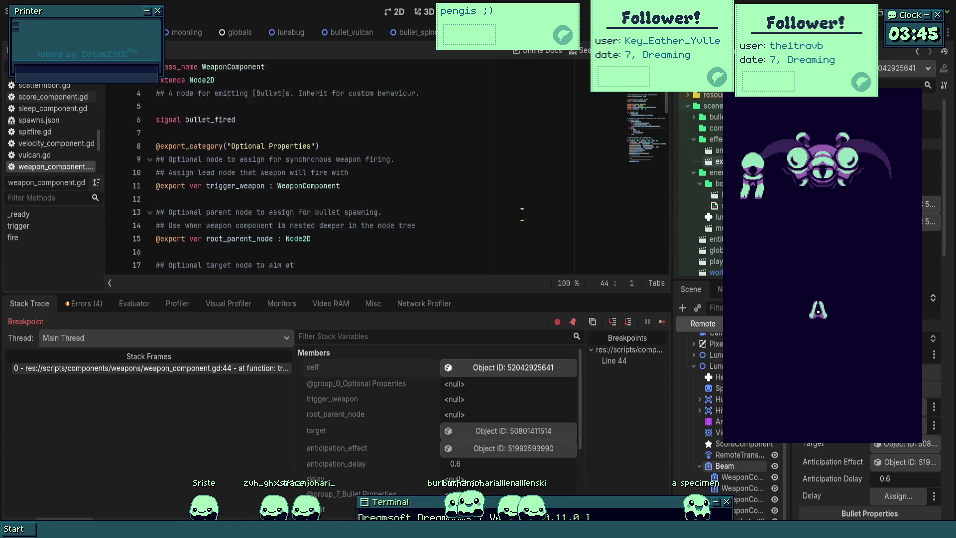
scroll(519, 219, down, 8)
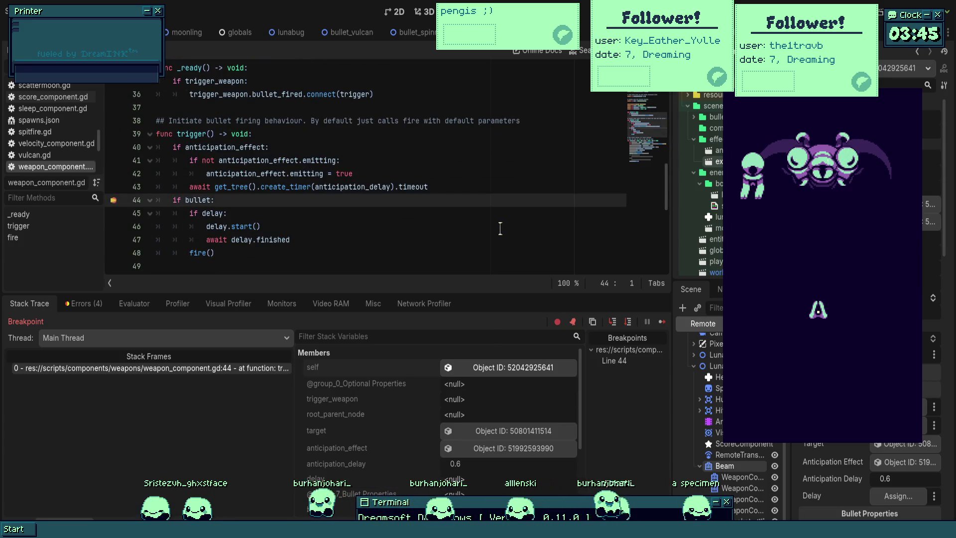
scroll(500, 228, down, 2)
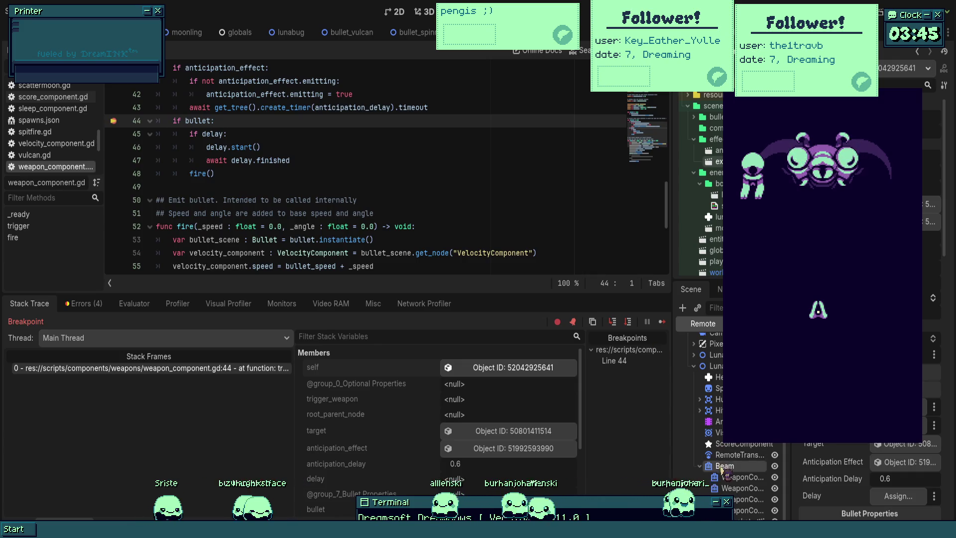
key(F8)
click(763, 432)
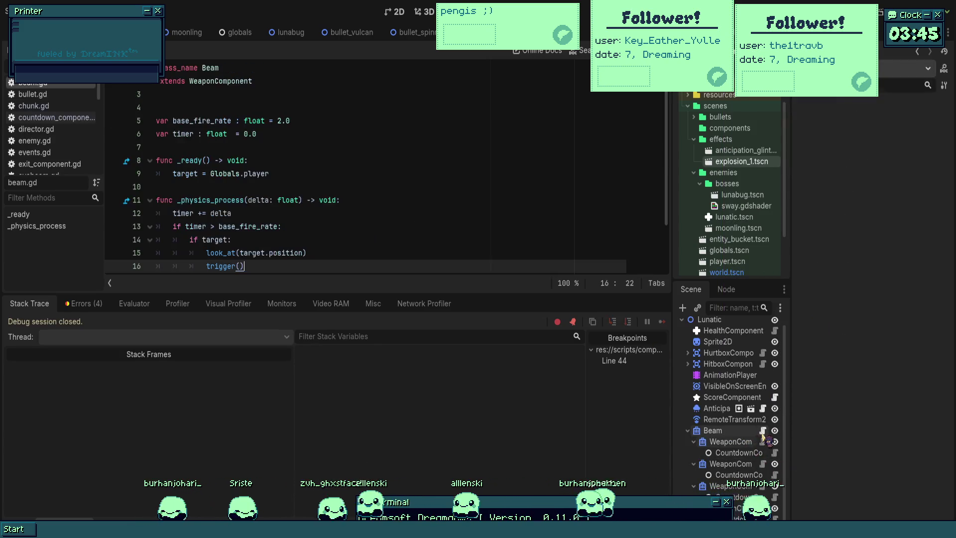
- Return from beam.gd to weapon_component.gd and start editing the fire() call in trigger()
scroll(417, 225, down, 2)
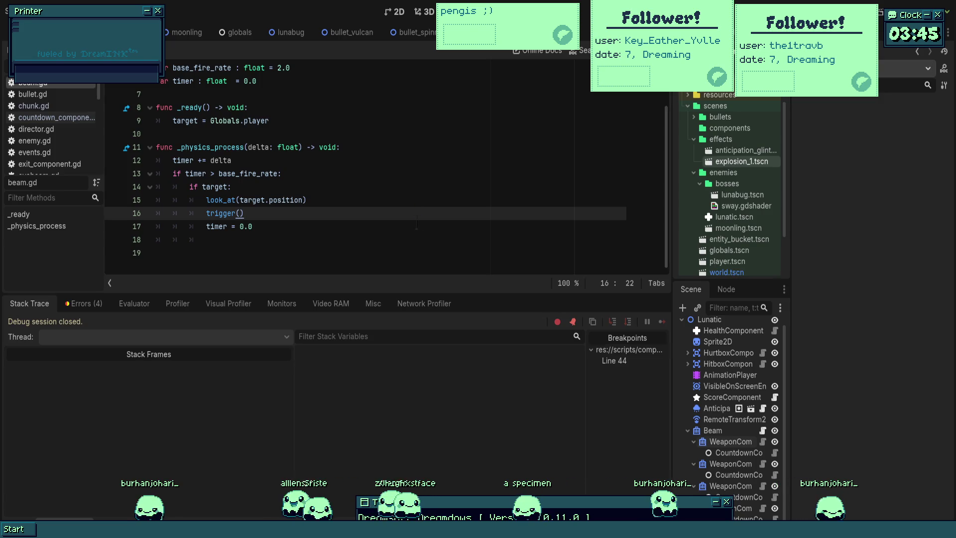
click(416, 239)
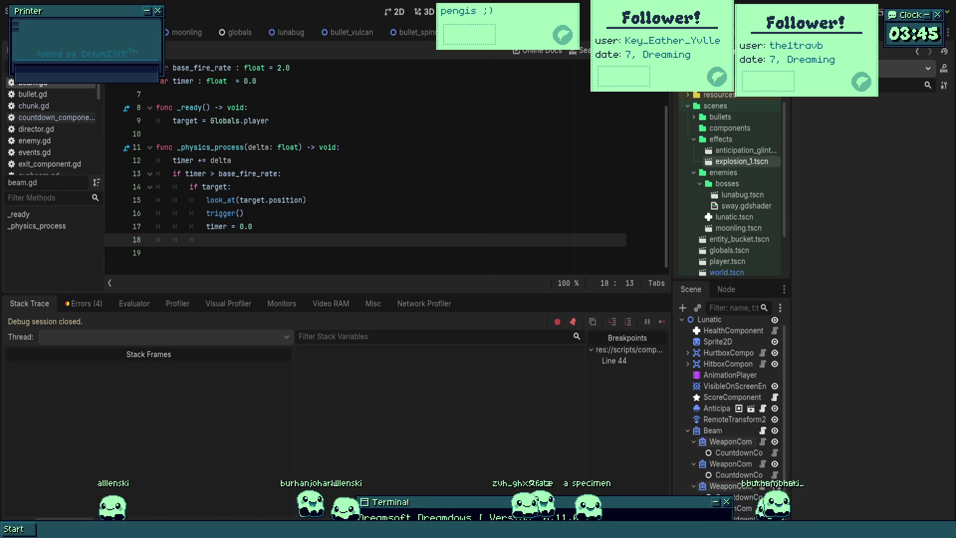
key(ctrl+period)
scroll(456, 234, down, 1)
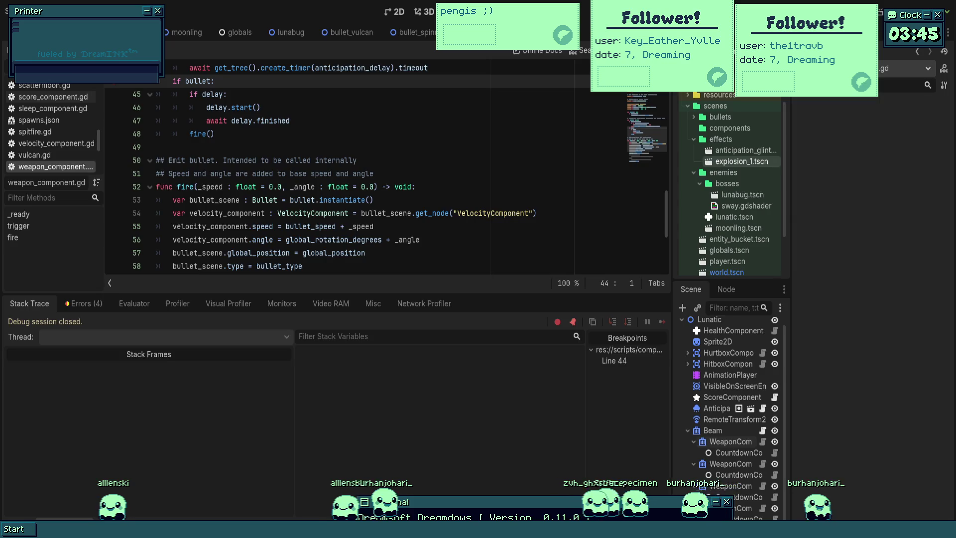
scroll(243, 217, up, 2)
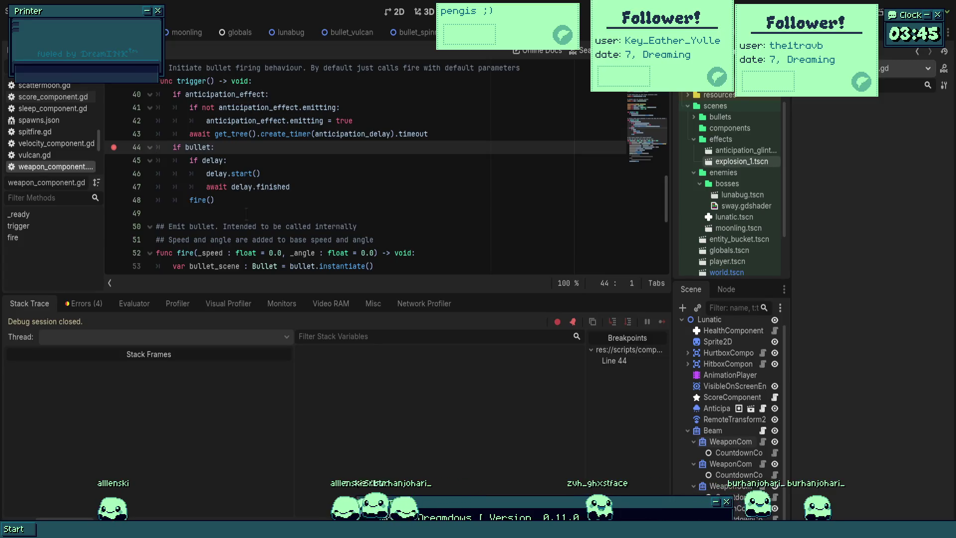
click(241, 192)
click(239, 201)
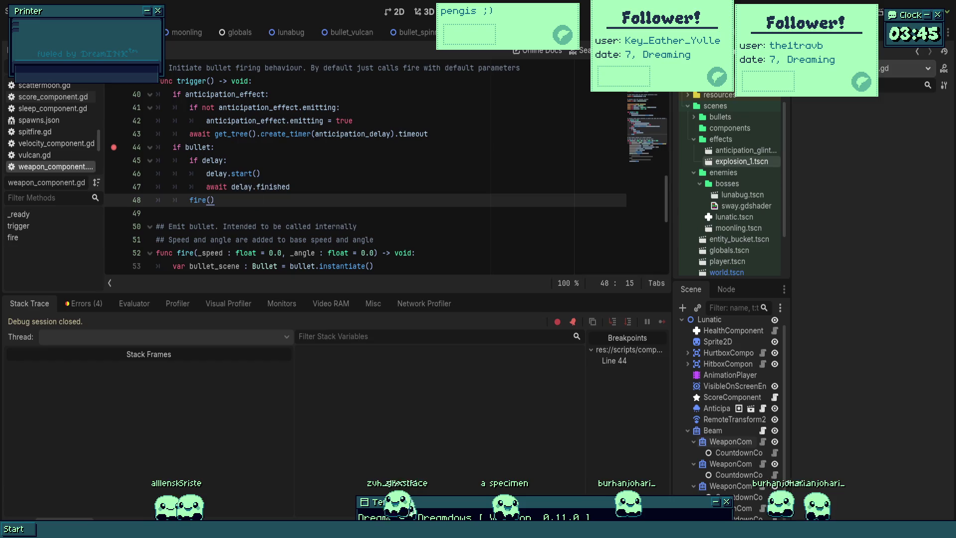
key(BackSpace)
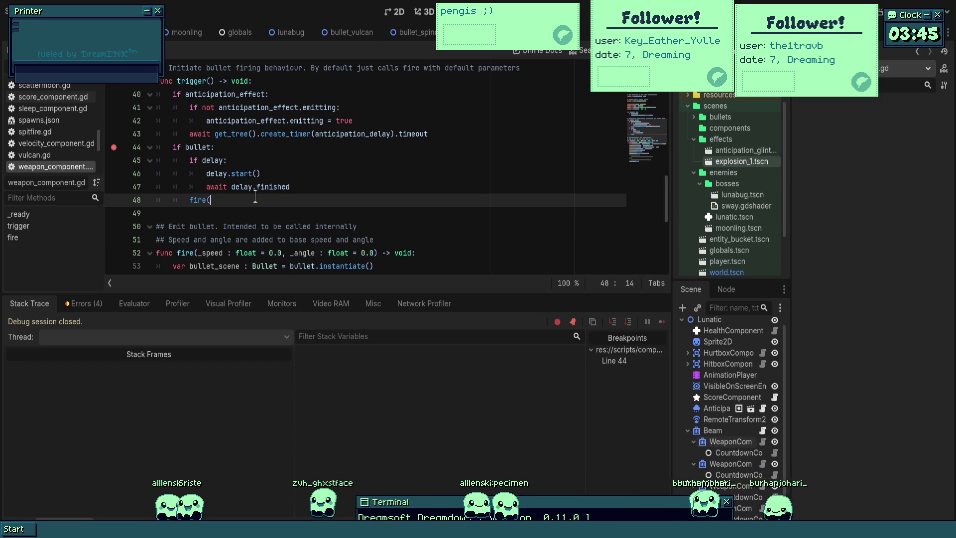
- Restore fire() and add an else: branch calling bullet_fired.emit() in trigger()
text())
key(Return)
key(BackSpace)
text(else:)
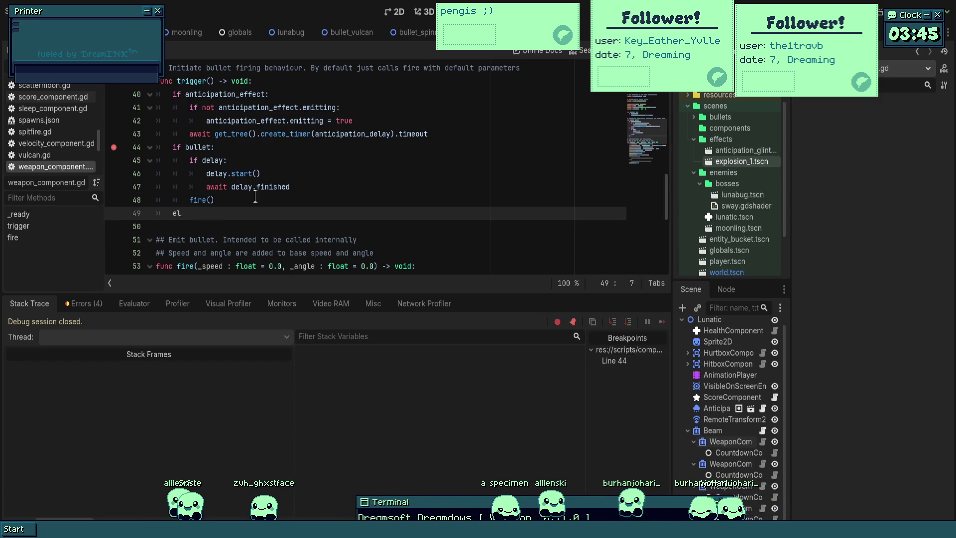
key(Return)
text(t_fired.,)
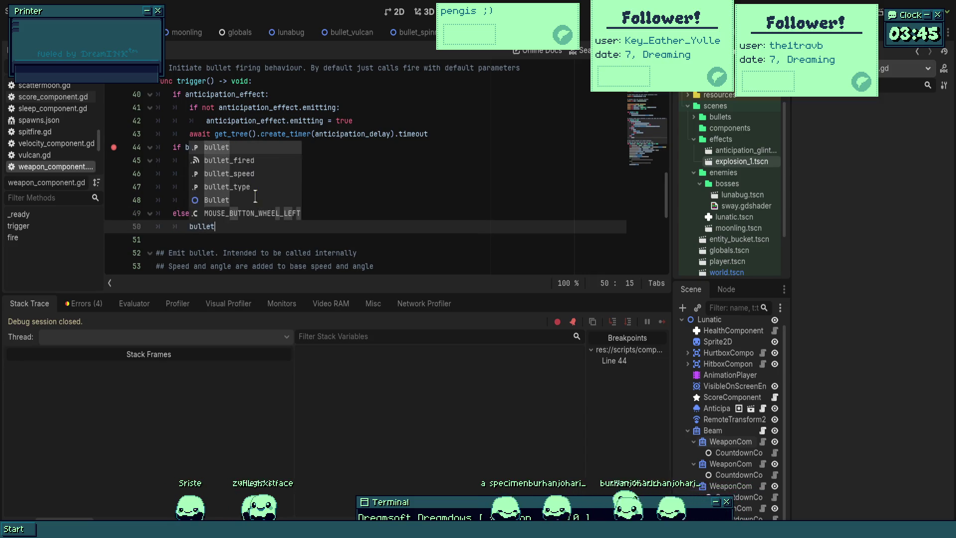
key(BackSpace)
text(emit)
key(Return)
- Move to the delay.start() line and run the game to test the change
click(353, 188)
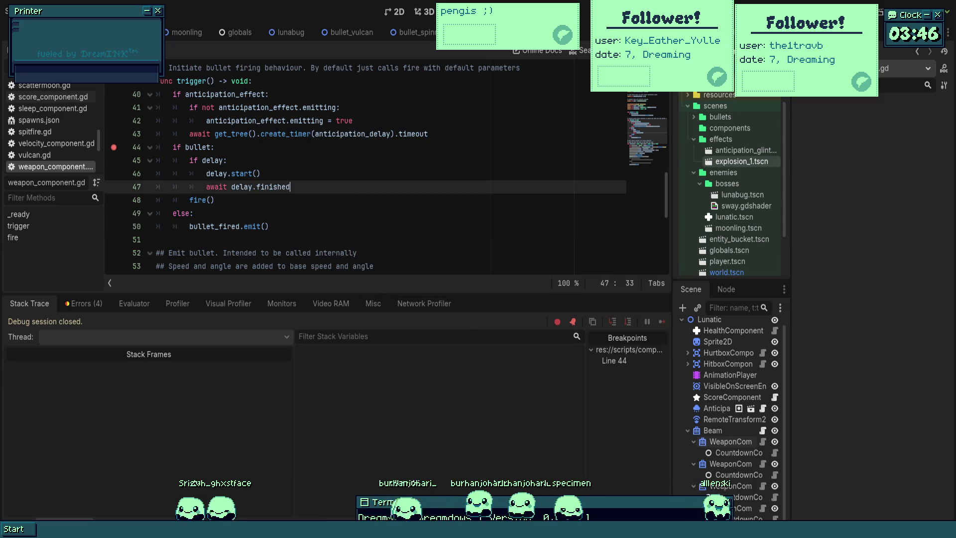
click(260, 173)
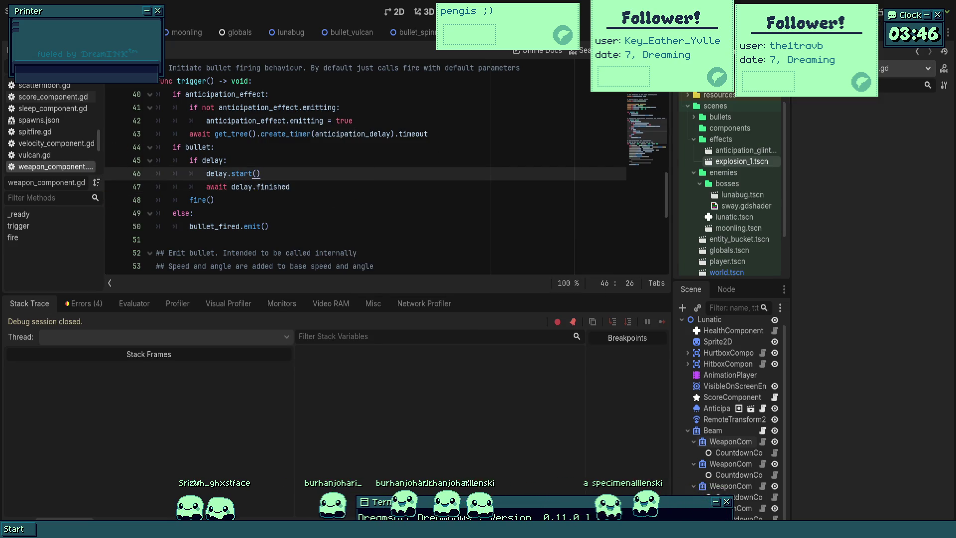
key(F5)
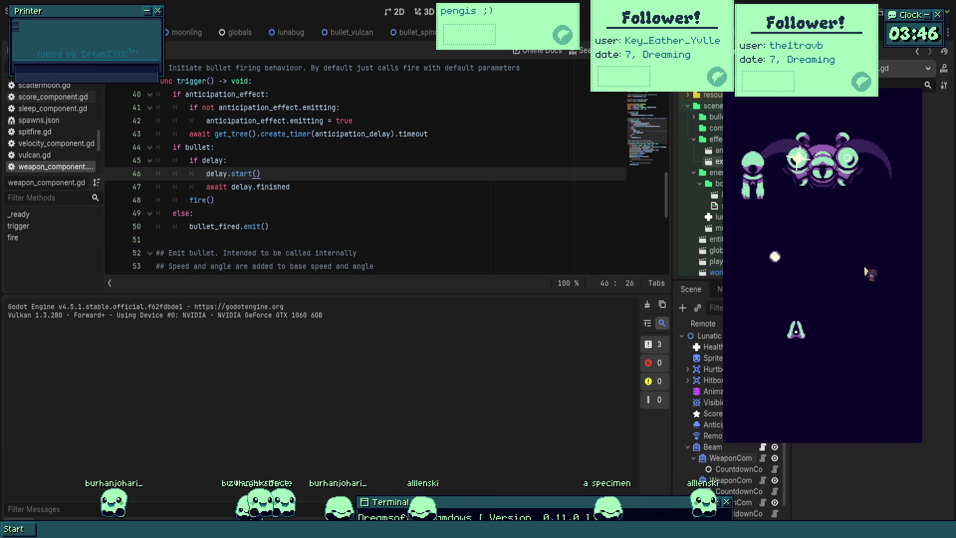
- Steer the player ship with the arrow keys while the boss fires, stop, and check the Countdown component
key(Up)
key(Right)
key(Down)
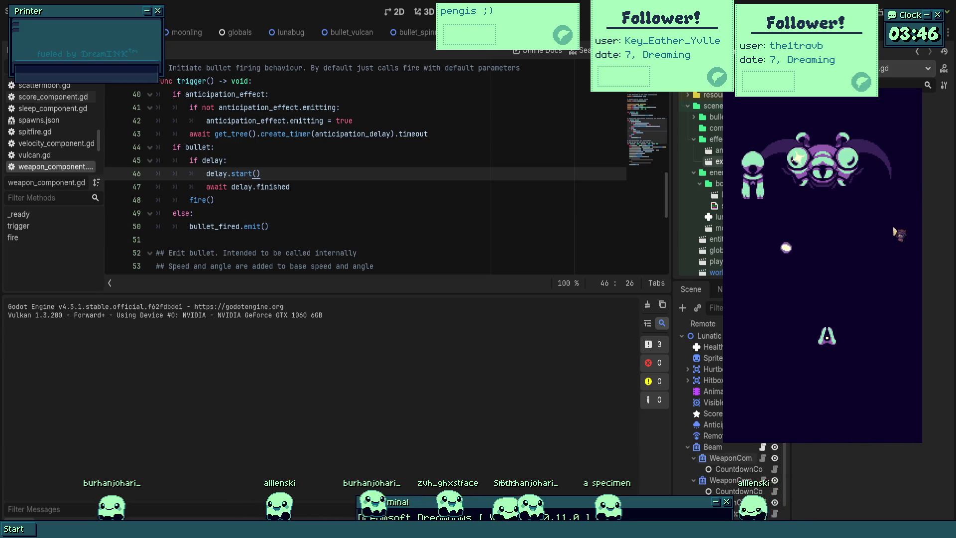
key(Left)
key(Down)
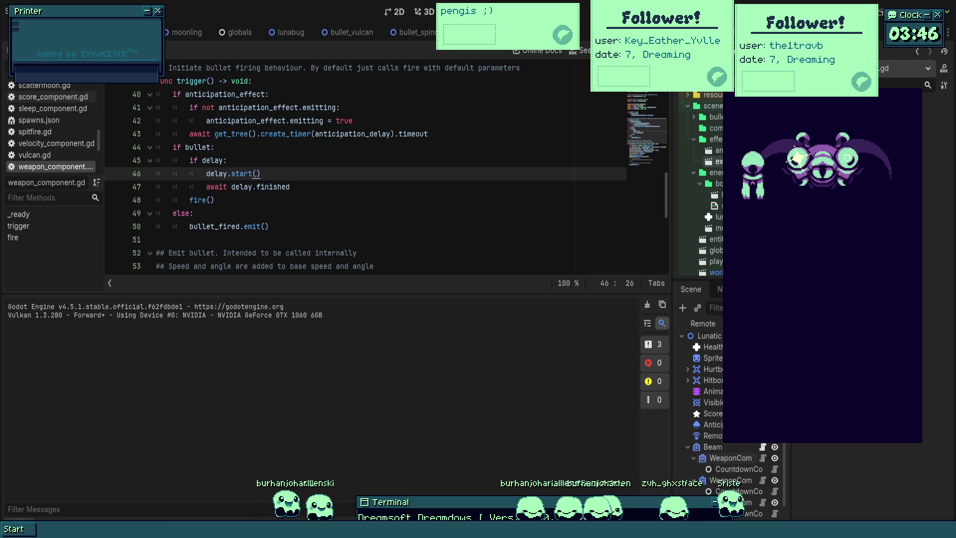
key(F8)
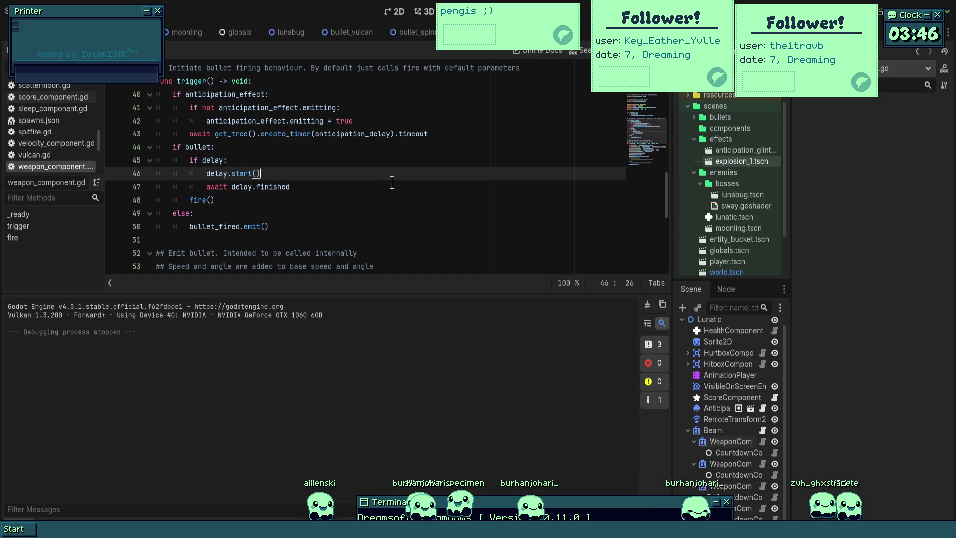
click(758, 453)
- Inspect both weapon components and open weapon_component.gd from the first one
click(747, 443)
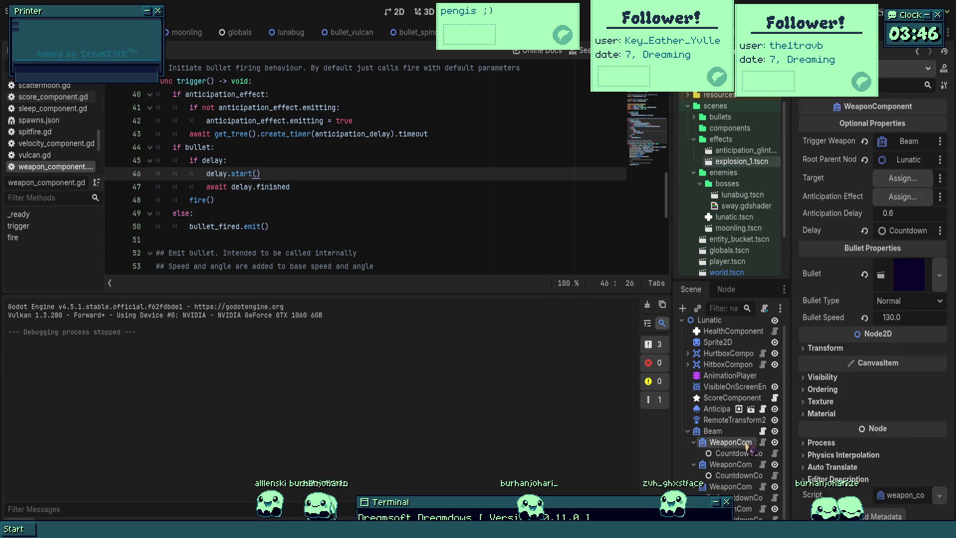
click(749, 465)
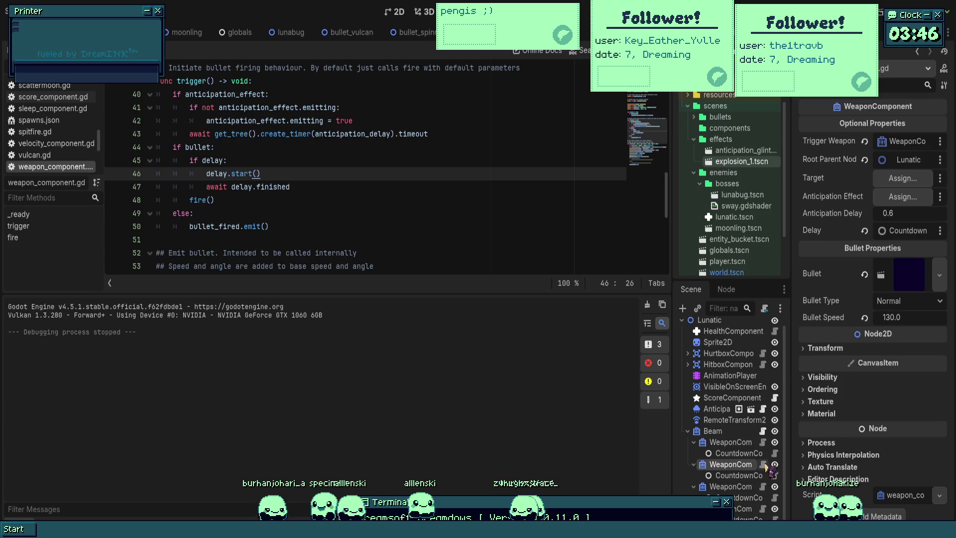
click(395, 11)
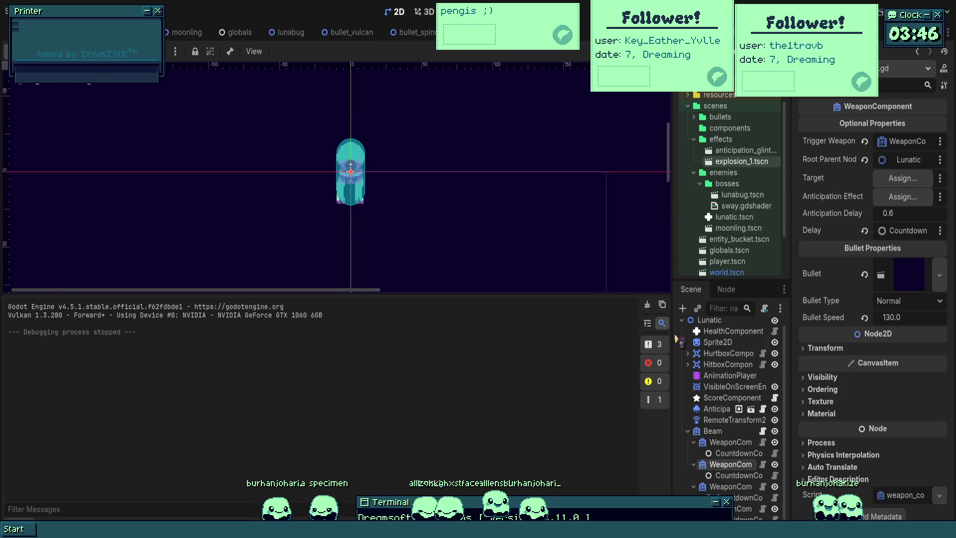
click(747, 442)
click(763, 442)
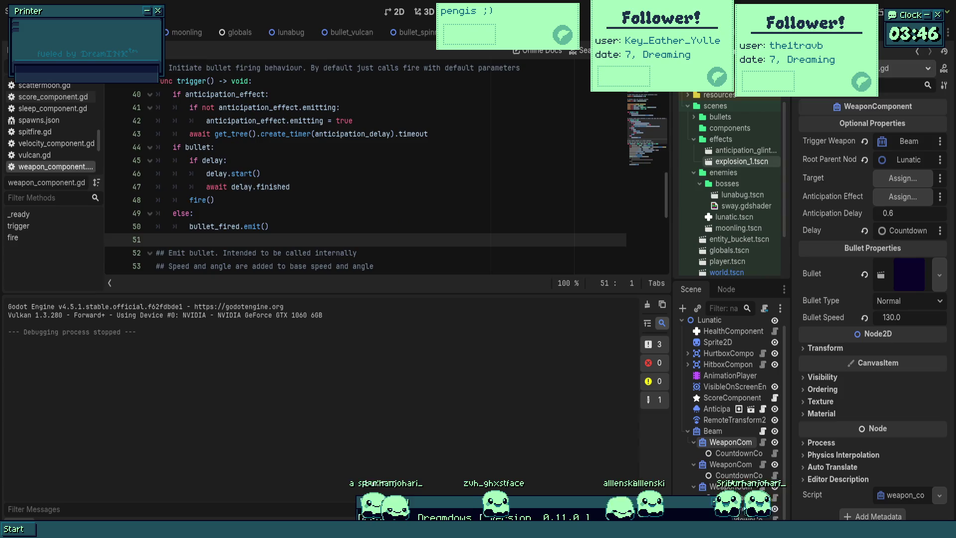
scroll(400, 214, up, 2)
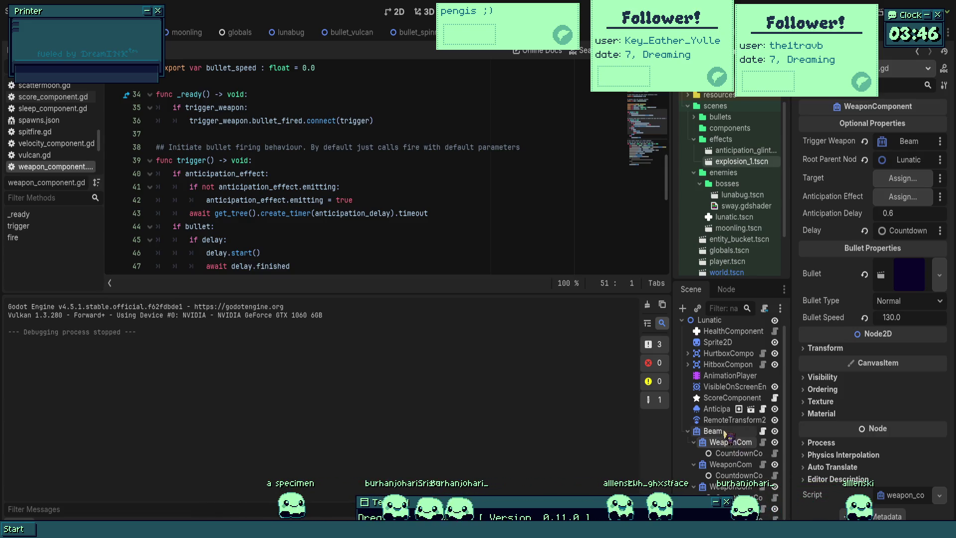
- Add a breakpoint on line 41's anticipation emitting check and launch the game
click(722, 431)
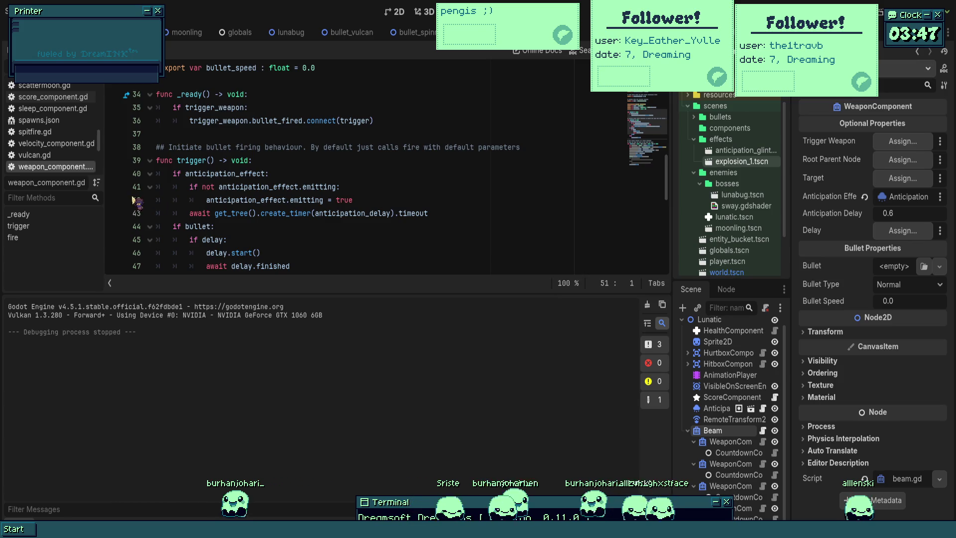
click(190, 200)
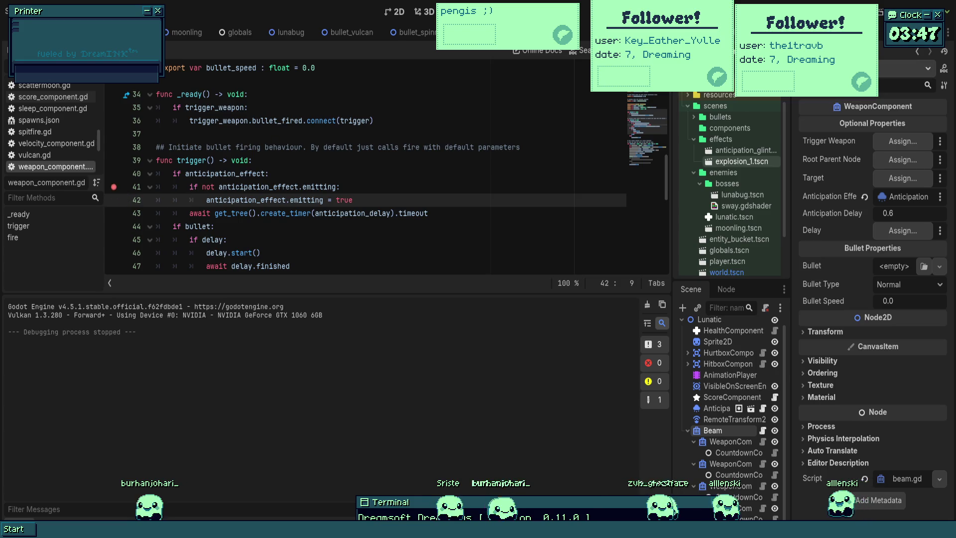
key(F5)
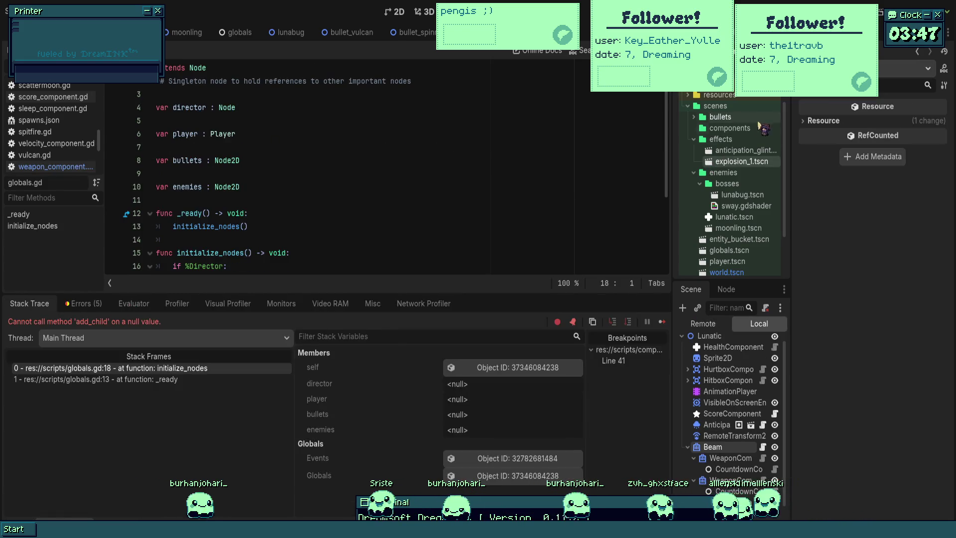
- Run the boss scene past the line-41 break, stop it, and select the second WeaponComponent
key(F5)
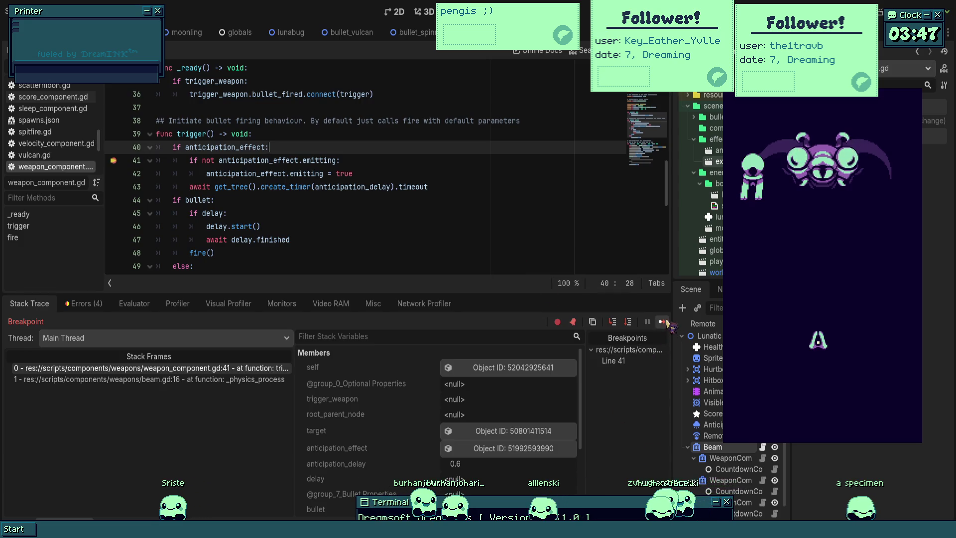
key(F12)
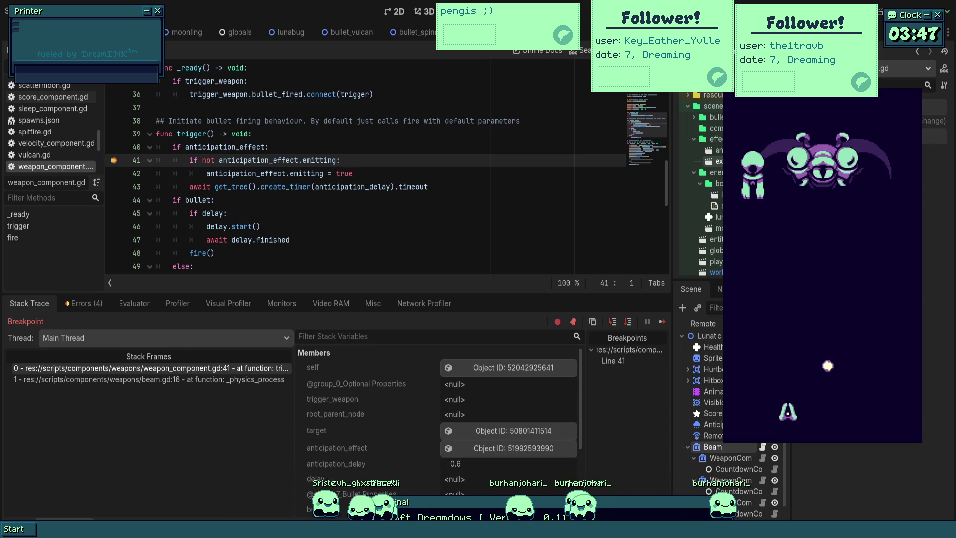
key(F8)
click(728, 464)
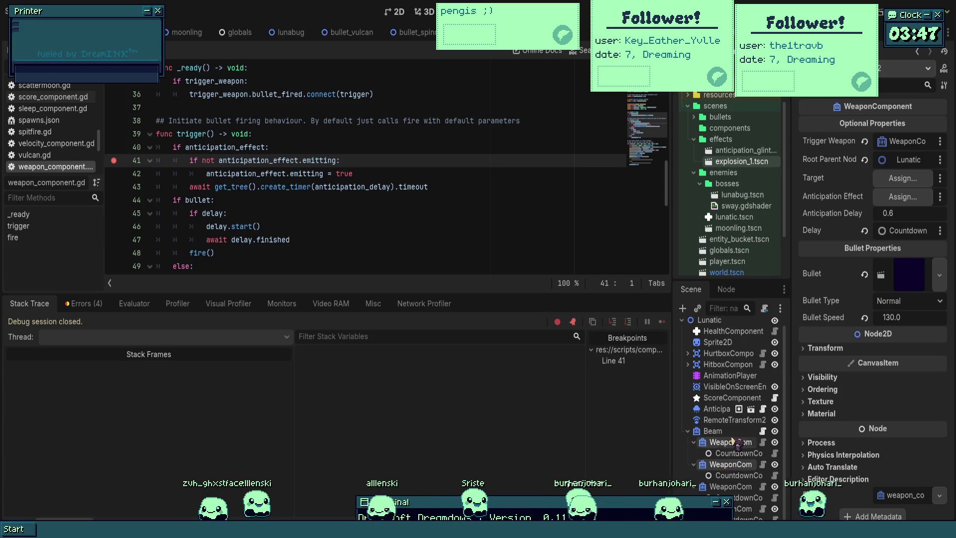
- Select the Beam node, put the caret on line 41, and relaunch until the breakpoint hits
click(724, 433)
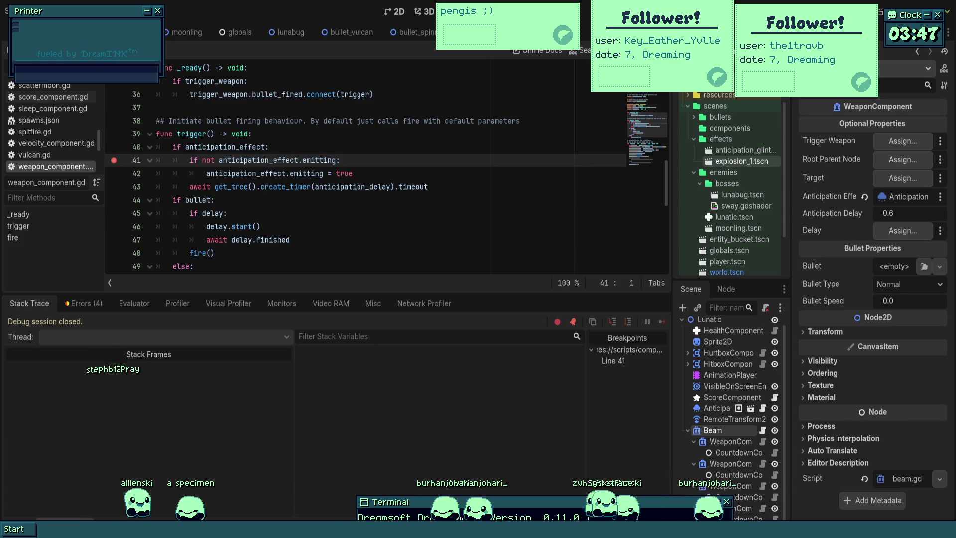
click(340, 161)
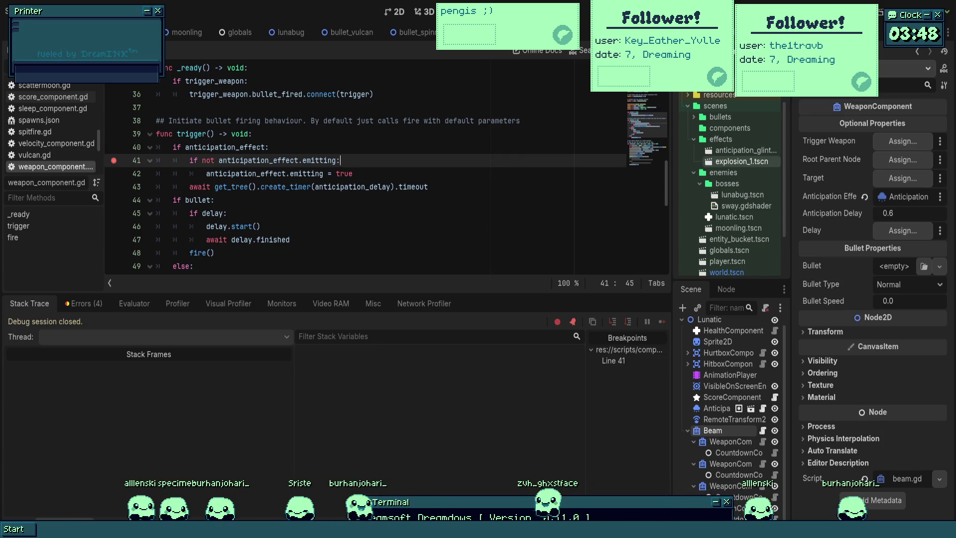
key(F5)
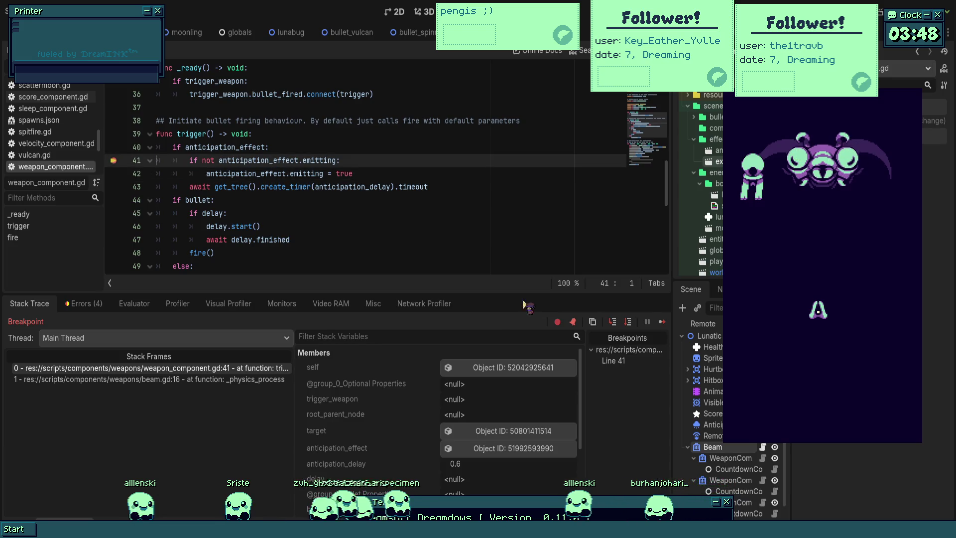
- Inspect the paused weapon component (anticipation_delay 0.6) and Beam in the debugger, then stop the game
click(662, 322)
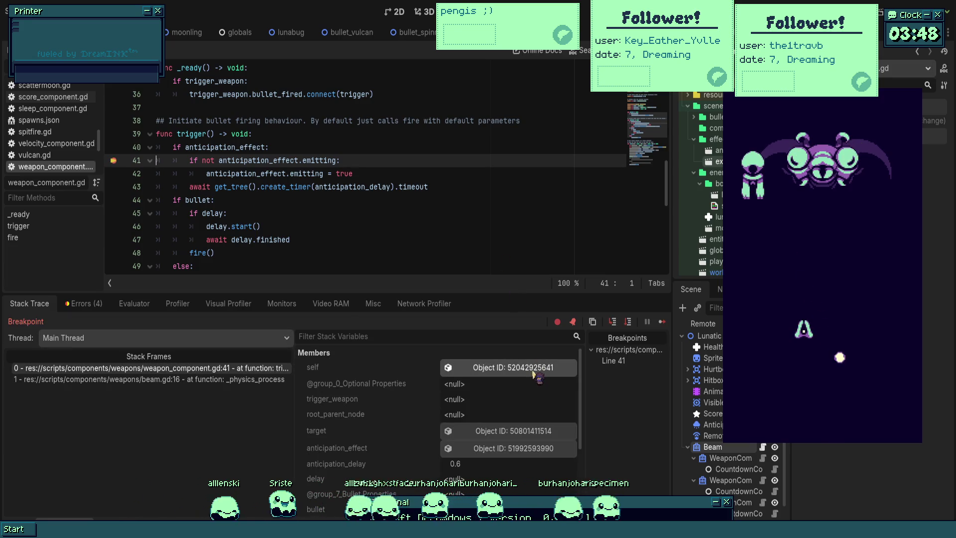
click(534, 372)
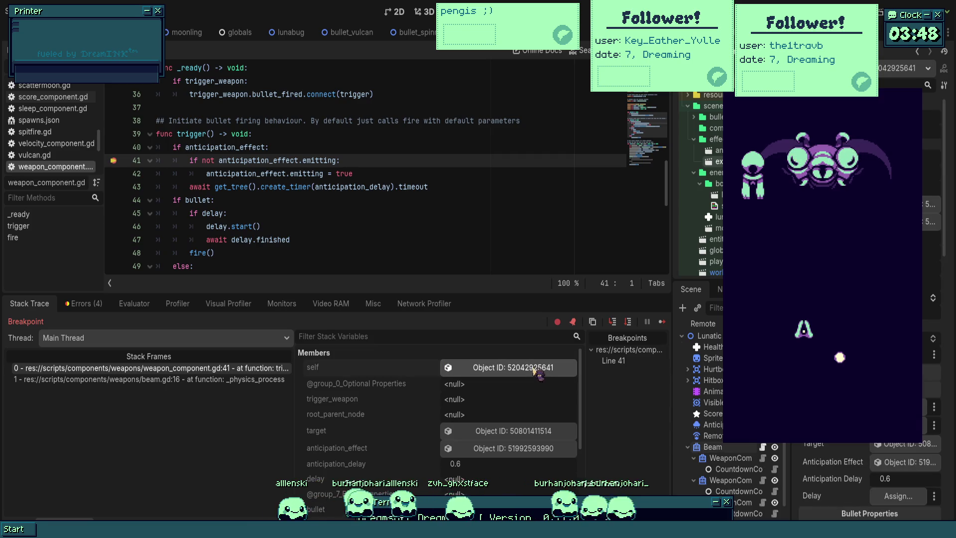
click(707, 451)
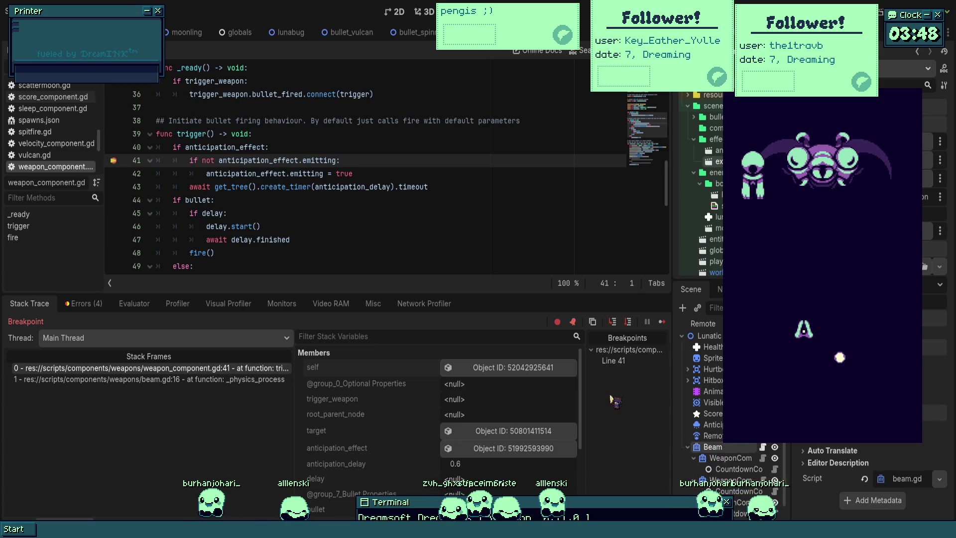
click(542, 374)
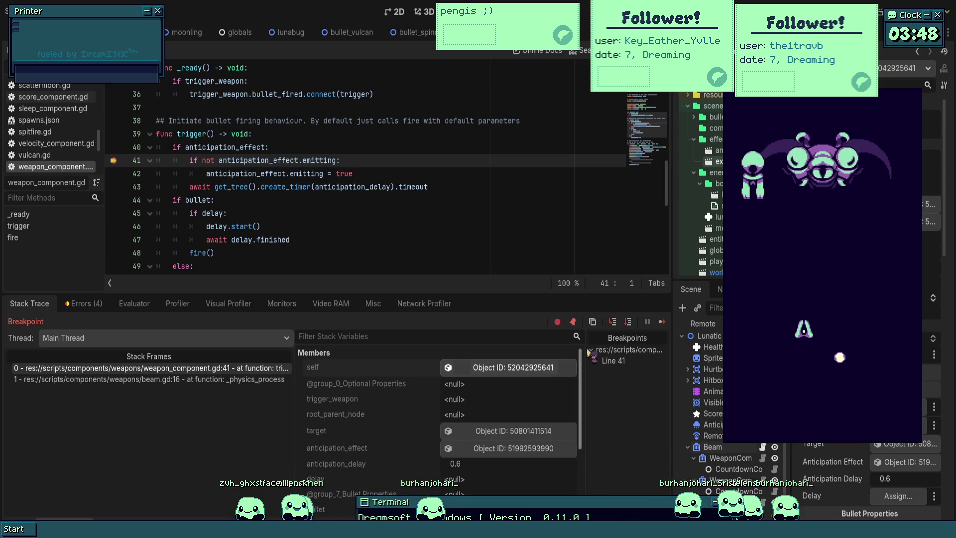
key(F8)
click(723, 465)
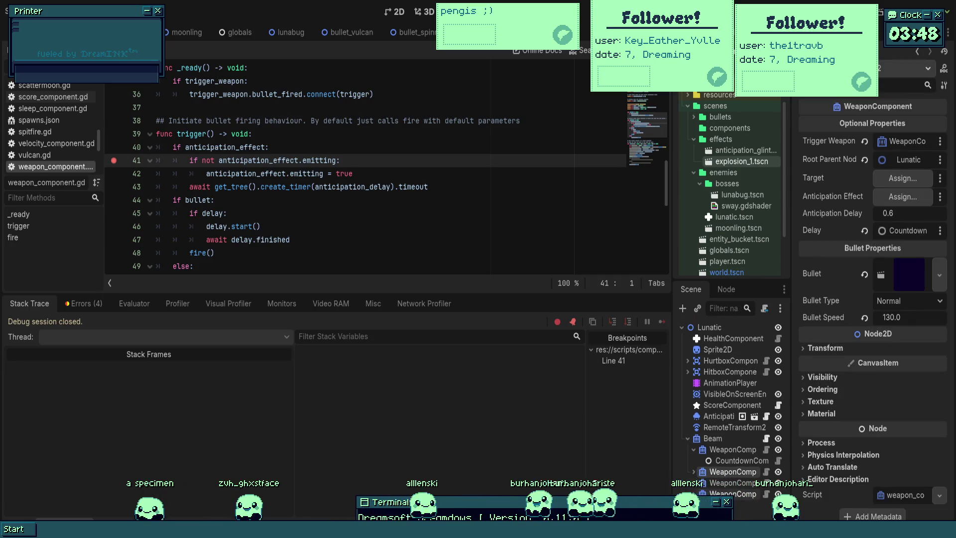
- Review the bullet-spawning code and 0.02 countdown, then add print('burger') at the top of fire()
scroll(366, 169, down, 5)
click(337, 240)
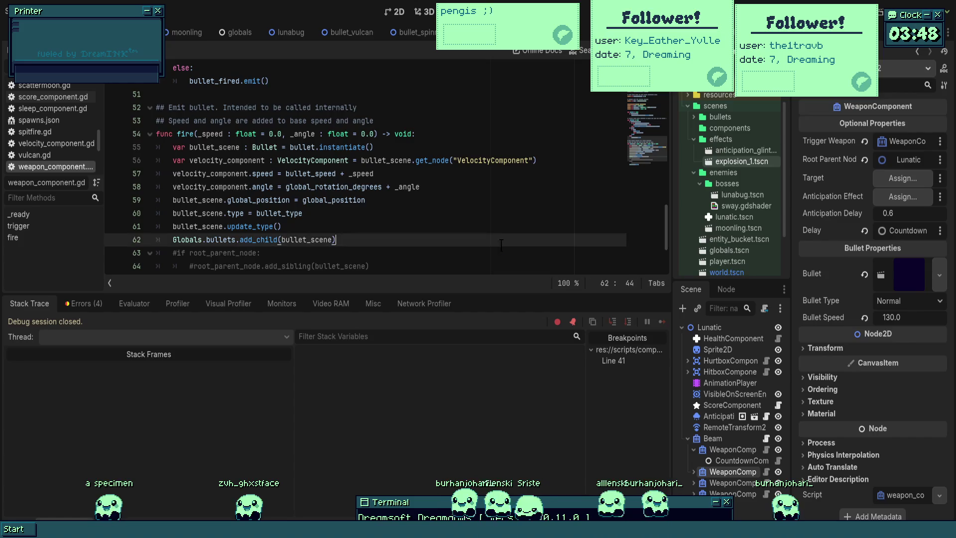
click(437, 217)
scroll(428, 220, up, 6)
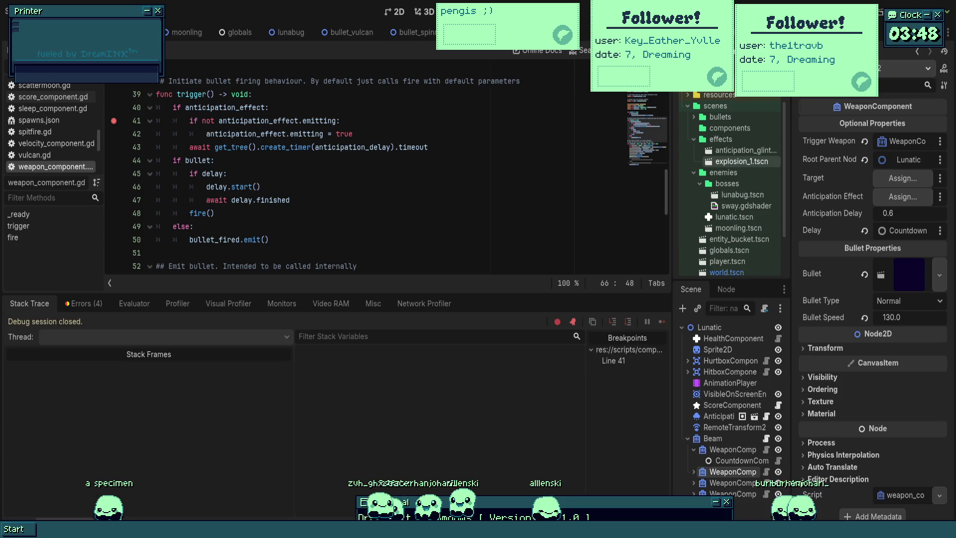
scroll(428, 195, down, 4)
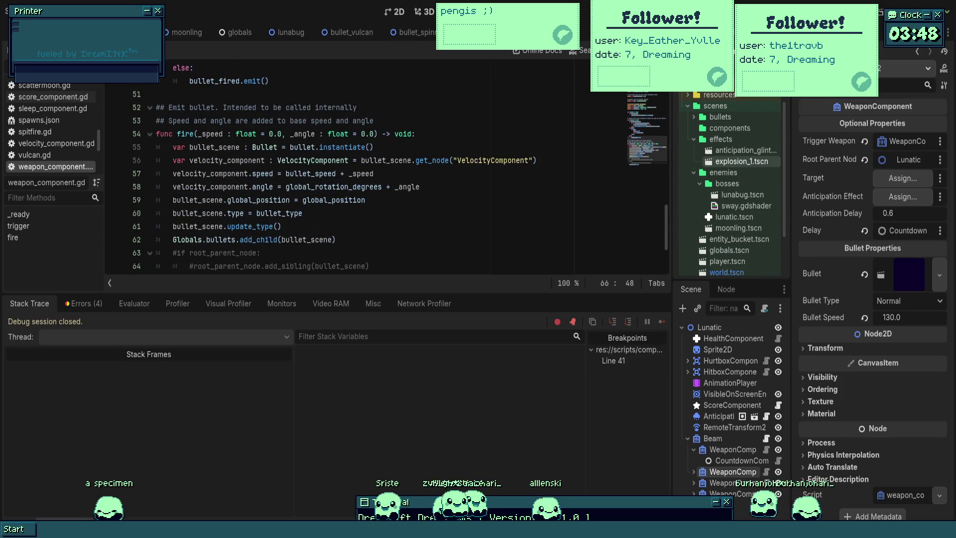
scroll(437, 191, up, 2)
click(753, 461)
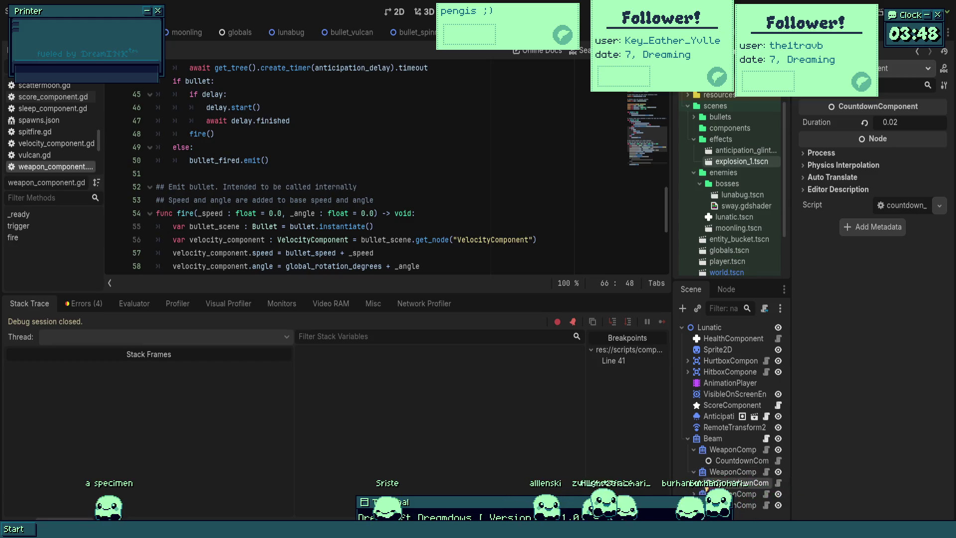
scroll(389, 189, down, 2)
click(416, 134)
key(Return)
text(print*")
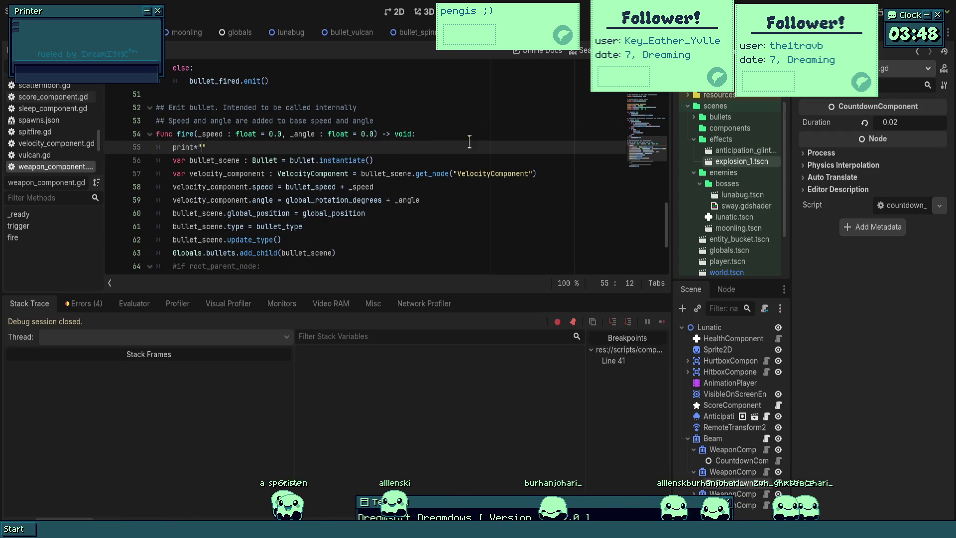
text('burger)
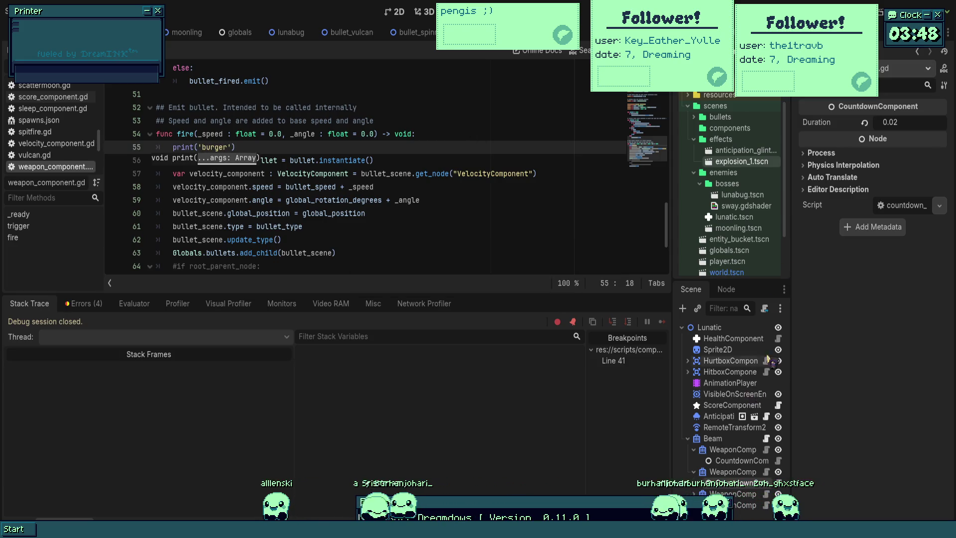
- Run the game with all breakpoints removed to see repeated 'burger' output, then stop it
key(F5)
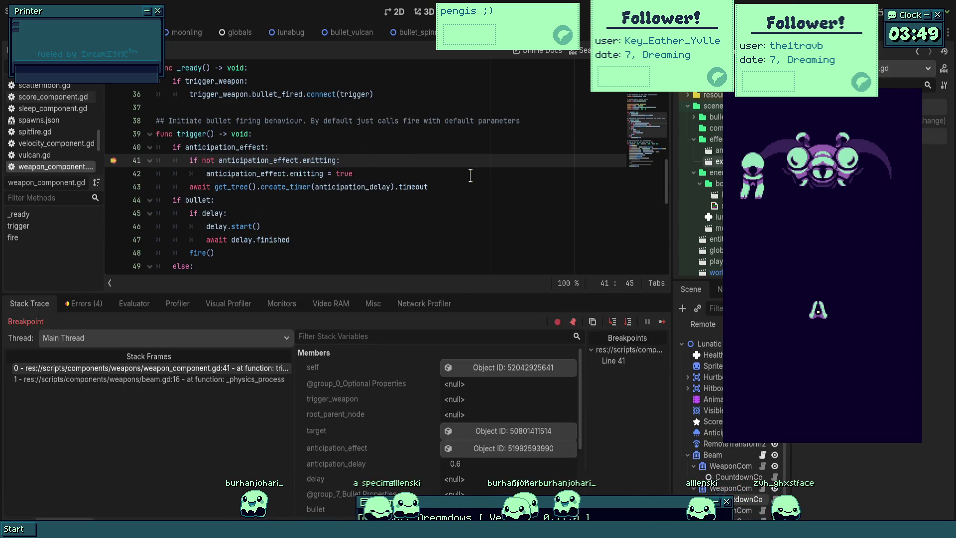
click(576, 320)
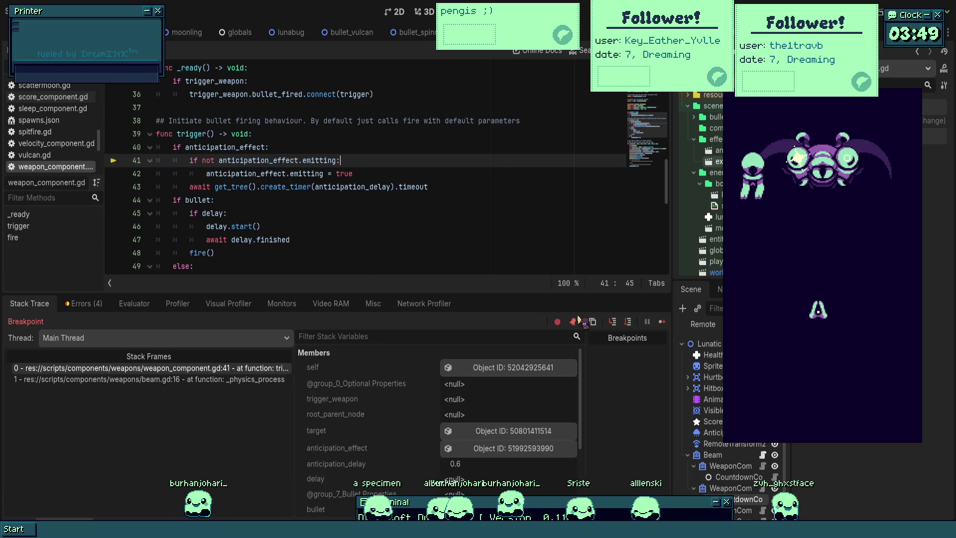
click(662, 321)
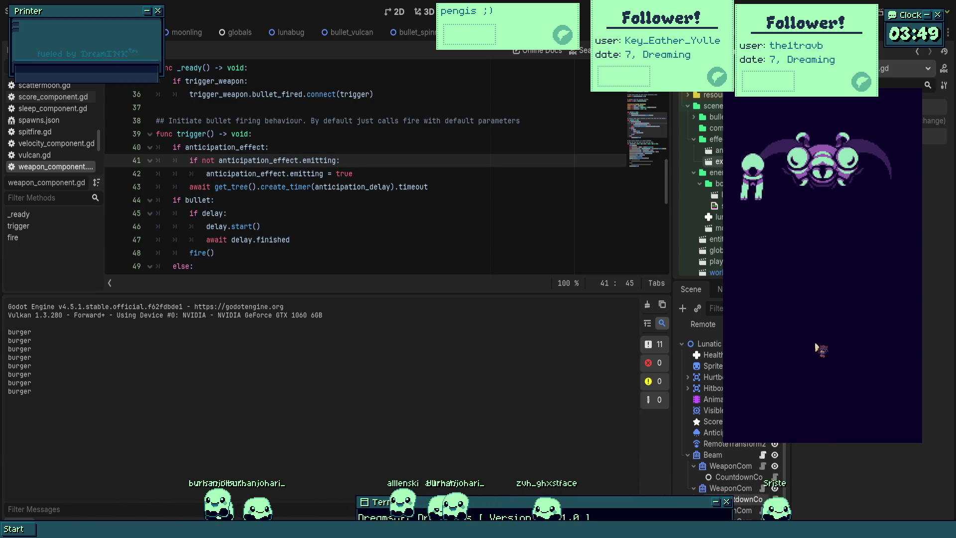
key(F5)
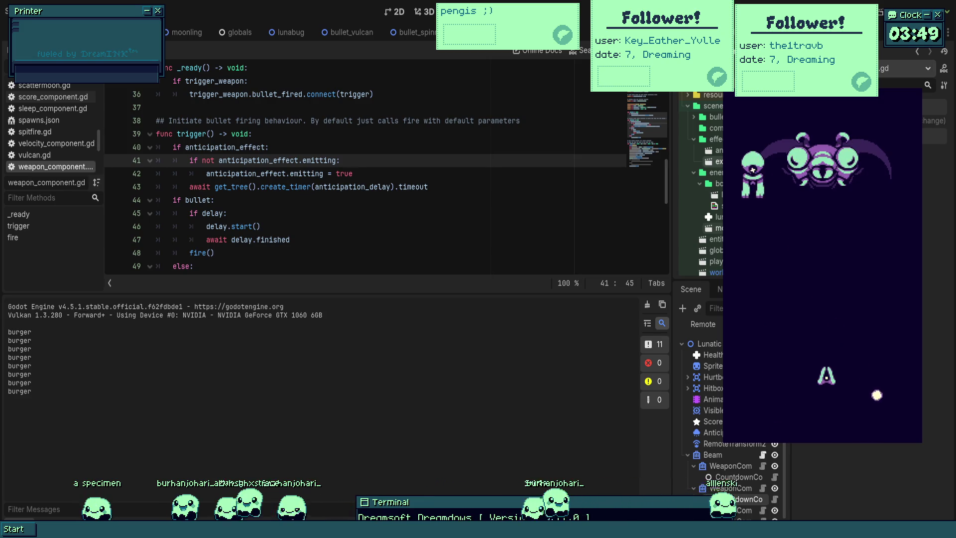
key(F8)
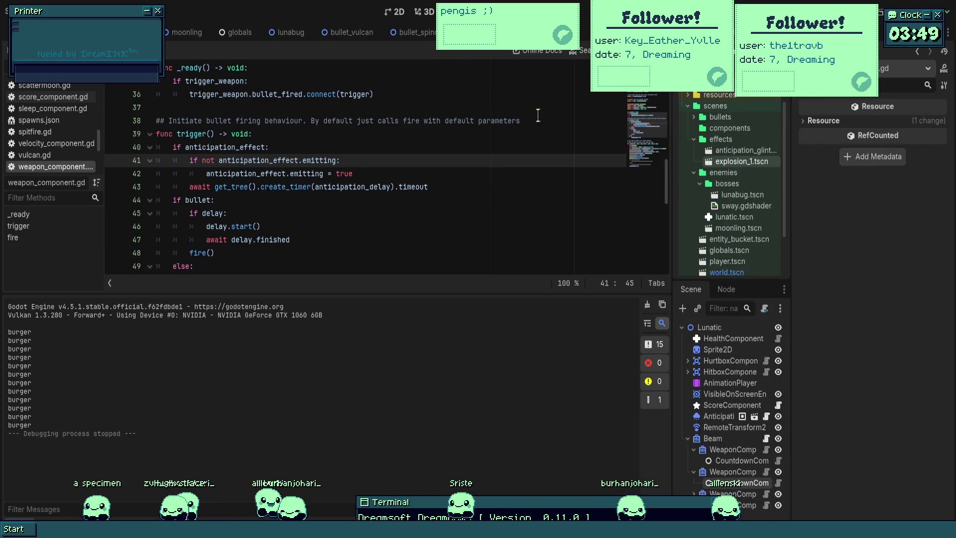
scroll(364, 170, up, 2)
scroll(364, 169, up, 2)
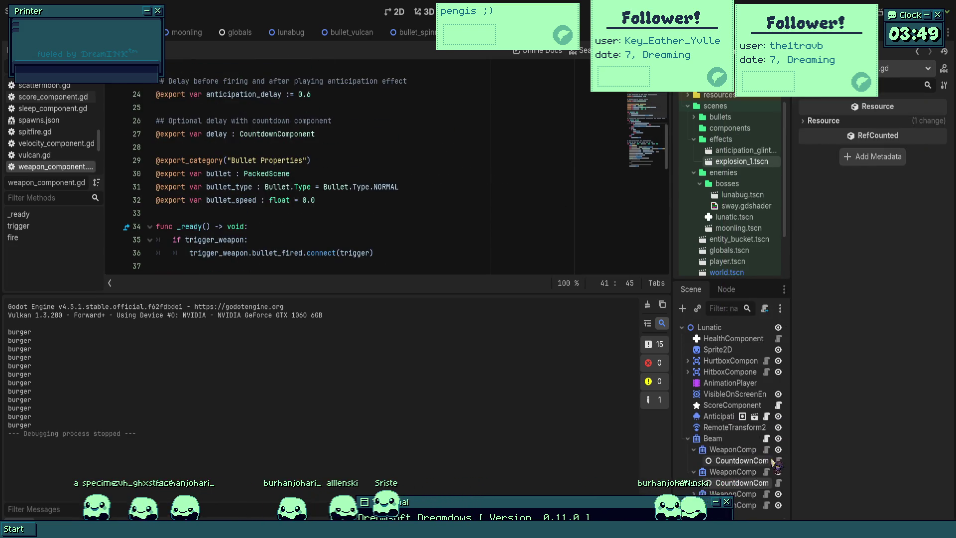
- Check the CountdownComponent's duration and scroll through weapon_component.gd
click(754, 462)
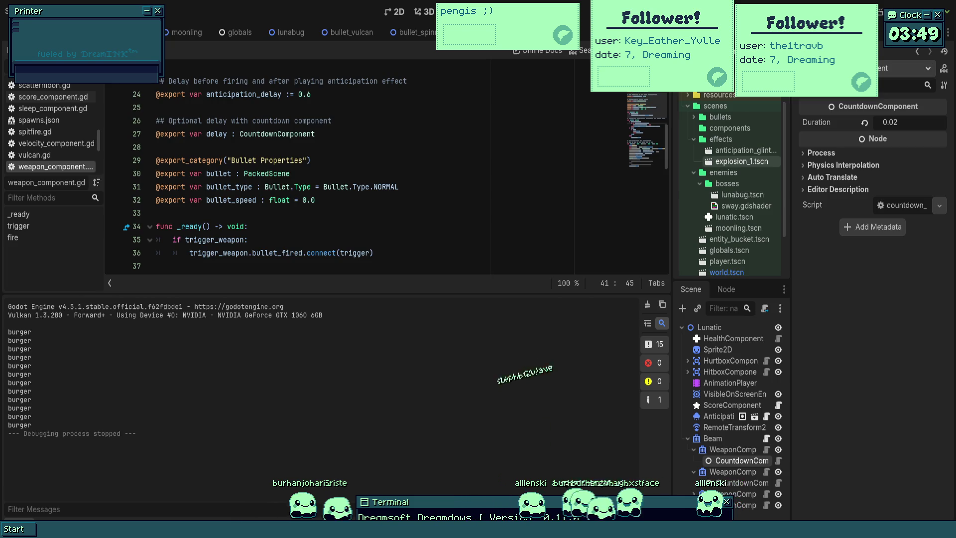
click(156, 147)
scroll(349, 199, down, 2)
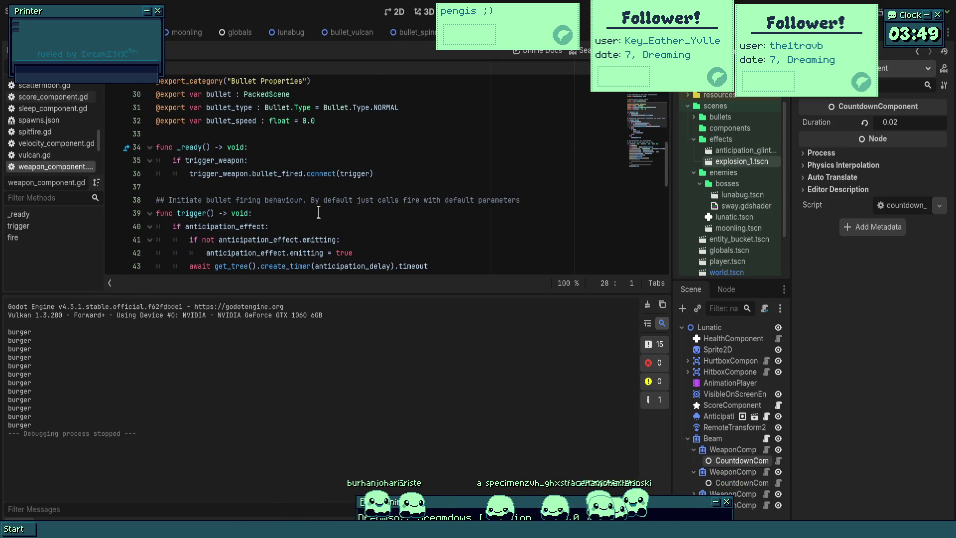
scroll(355, 214, down, 3)
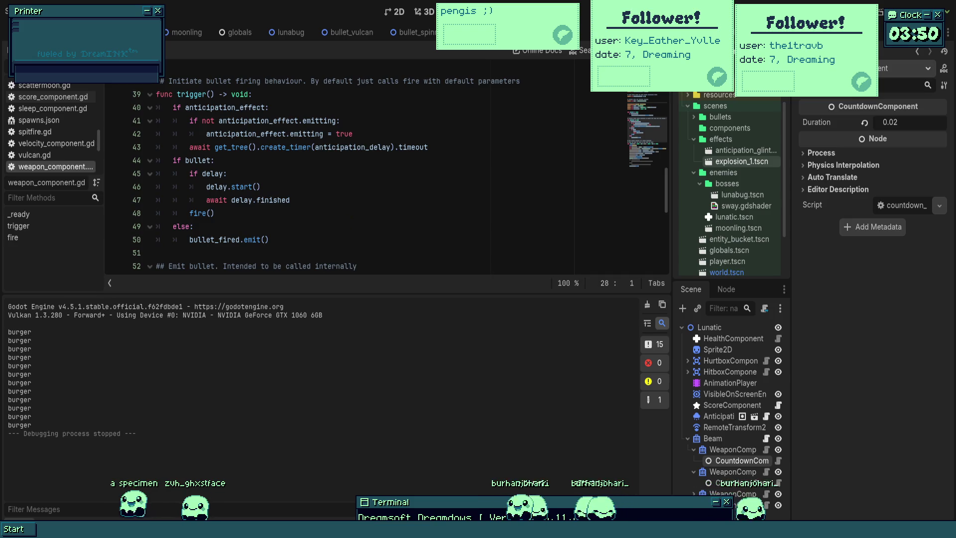
scroll(349, 220, up, 3)
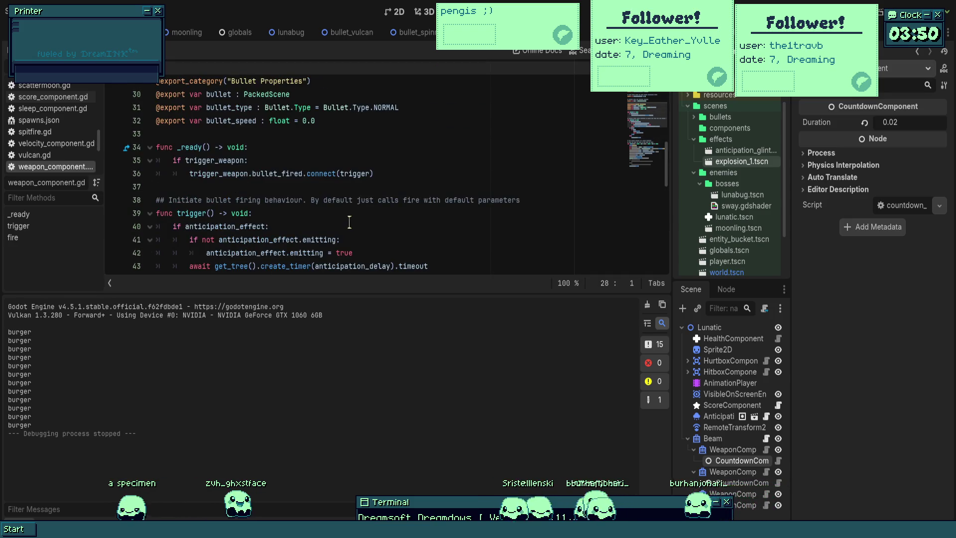
scroll(348, 219, down, 1)
scroll(311, 222, down, 2)
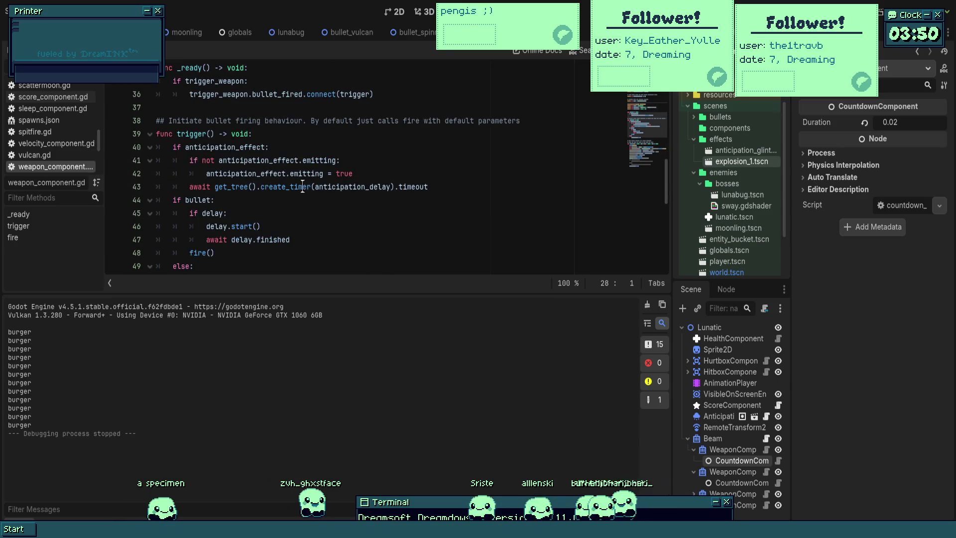
- Toggle a breakpoint on line 46's delay.start() and launch the game
click(309, 188)
click(311, 223)
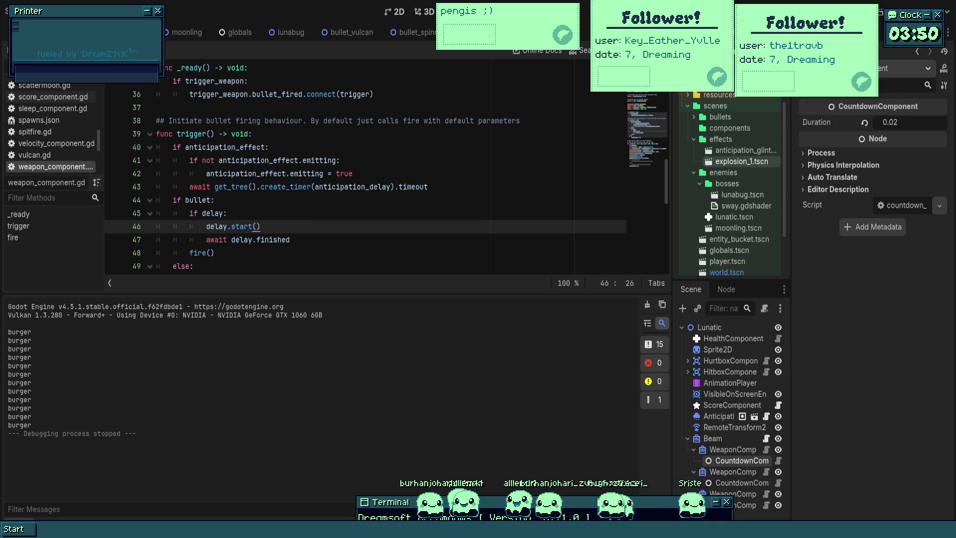
key(Up)
key(Up)
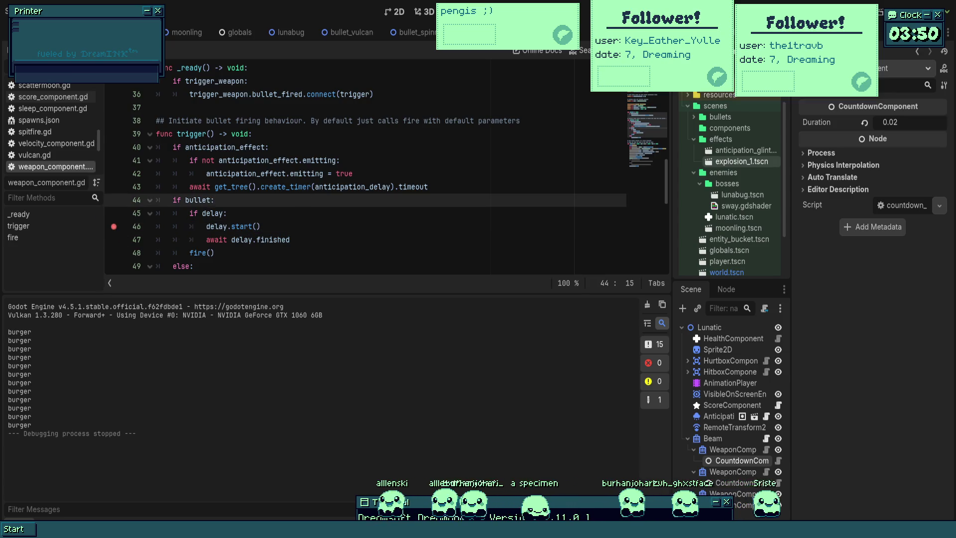
key(F5)
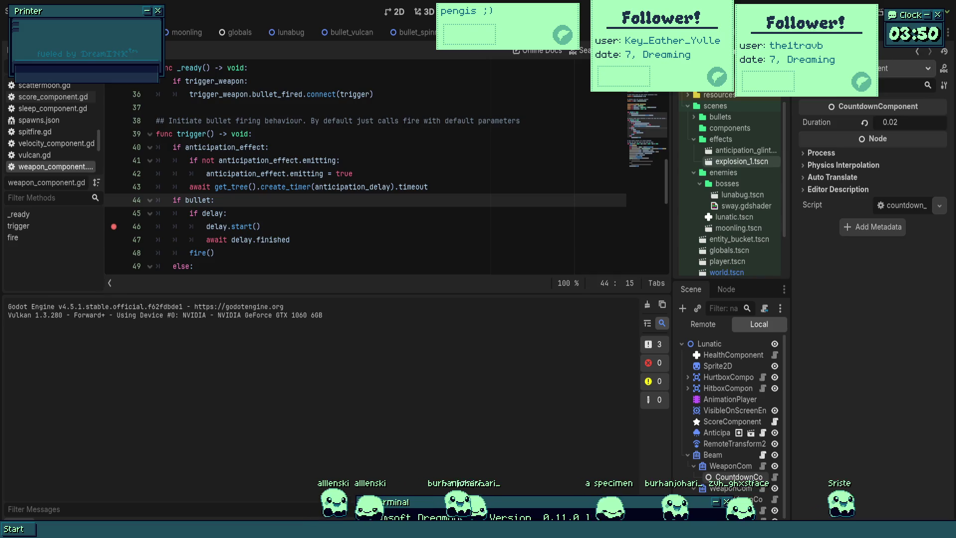
- Steer the ship briefly, stop the game, and select Beam's first weapon component
key(Left)
key(Down)
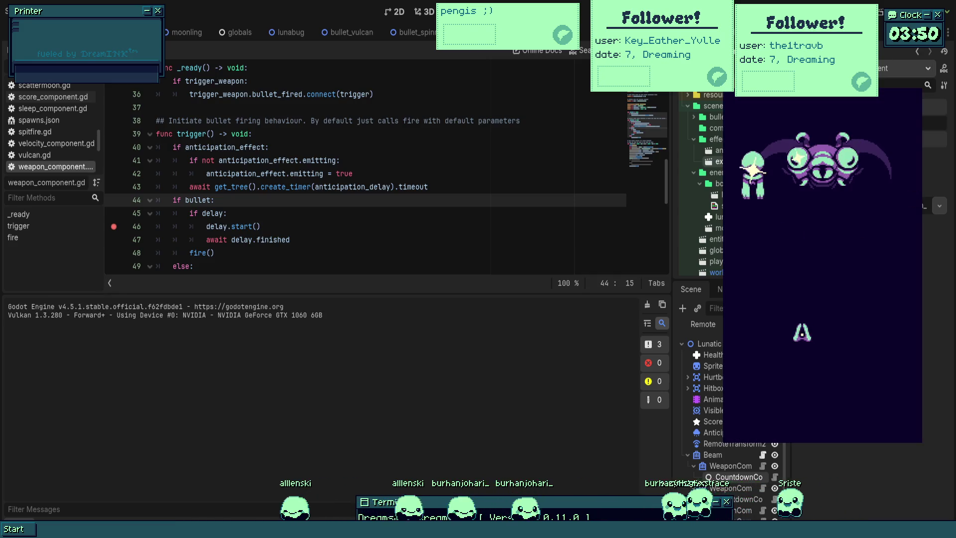
key(Left)
key(Right)
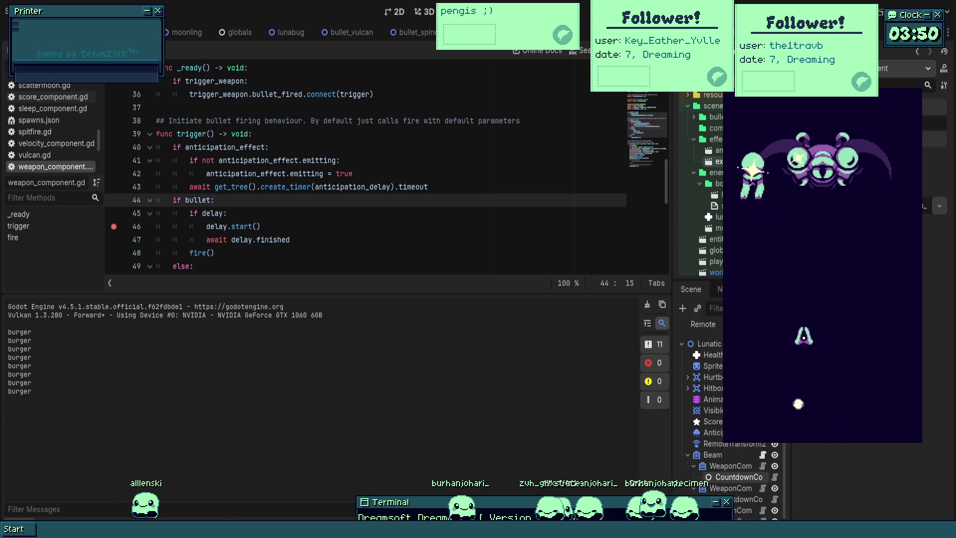
key(F8)
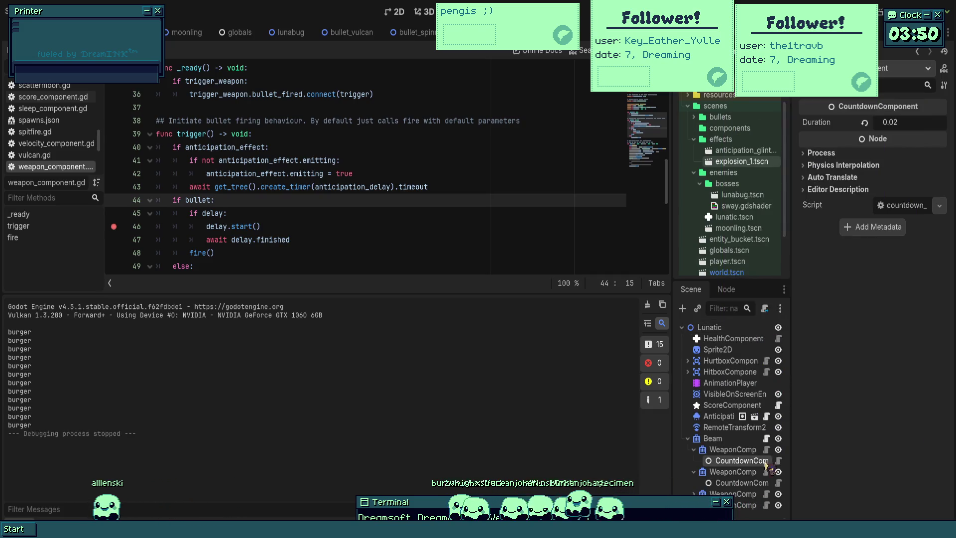
click(729, 450)
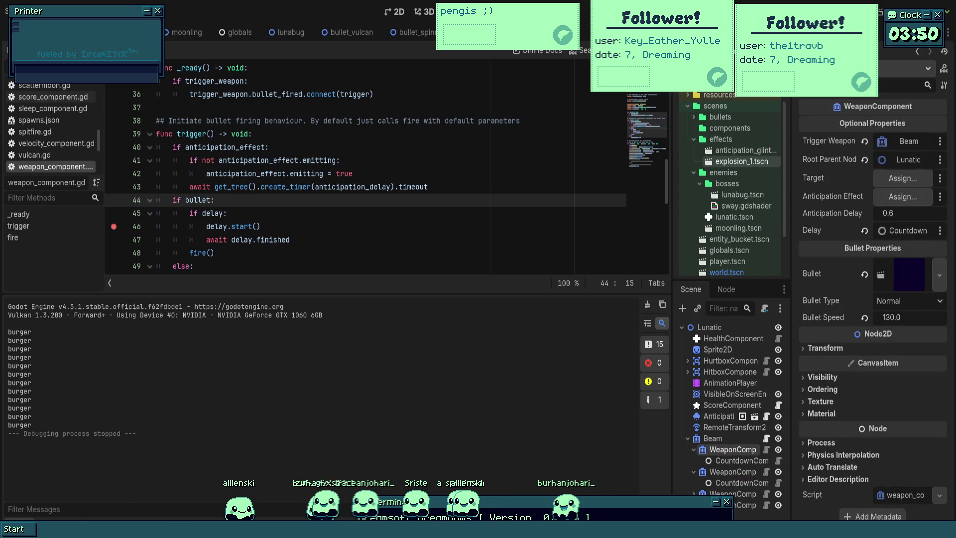
- Move the breakpoint to line 45's 'if delay:' check, run until it pauses, then stop
key(alt+d)
click(81, 305)
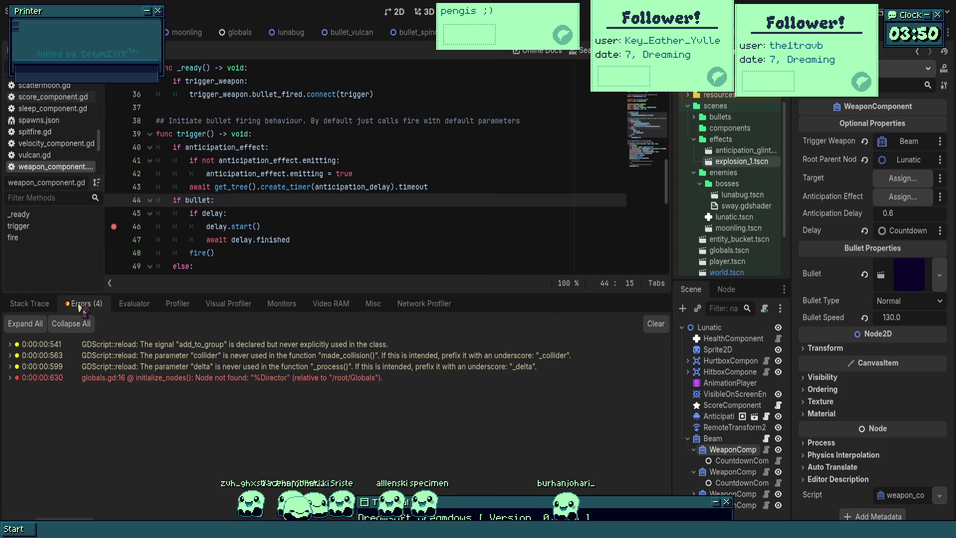
click(30, 303)
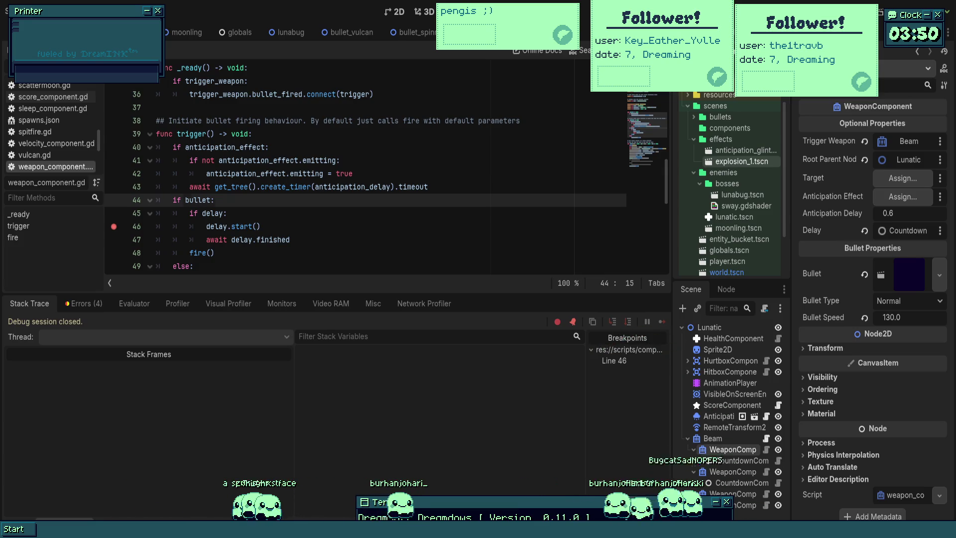
click(261, 226)
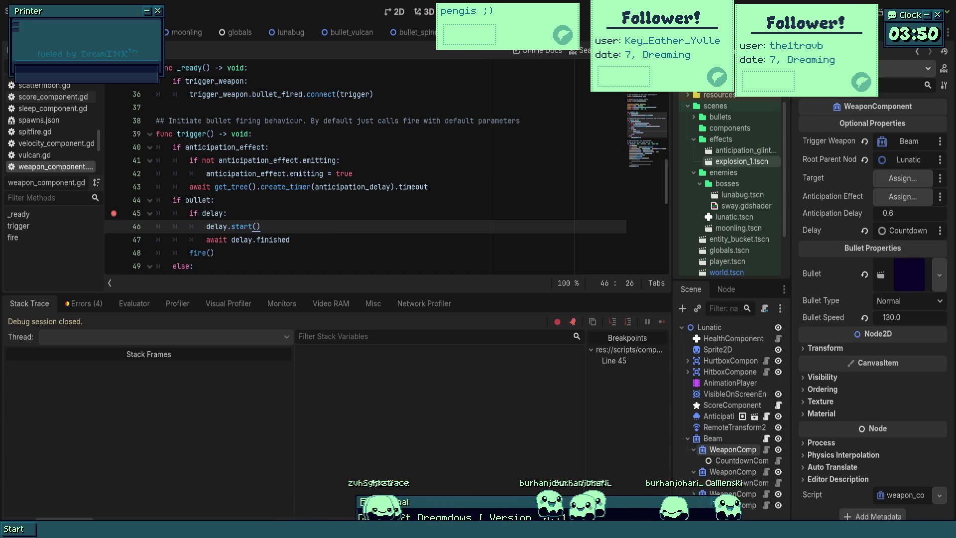
key(F5)
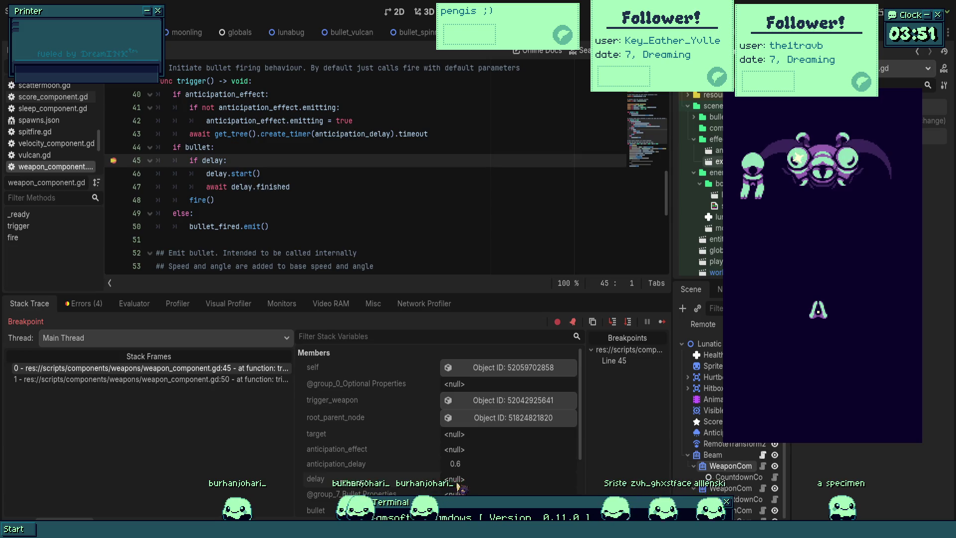
key(F8)
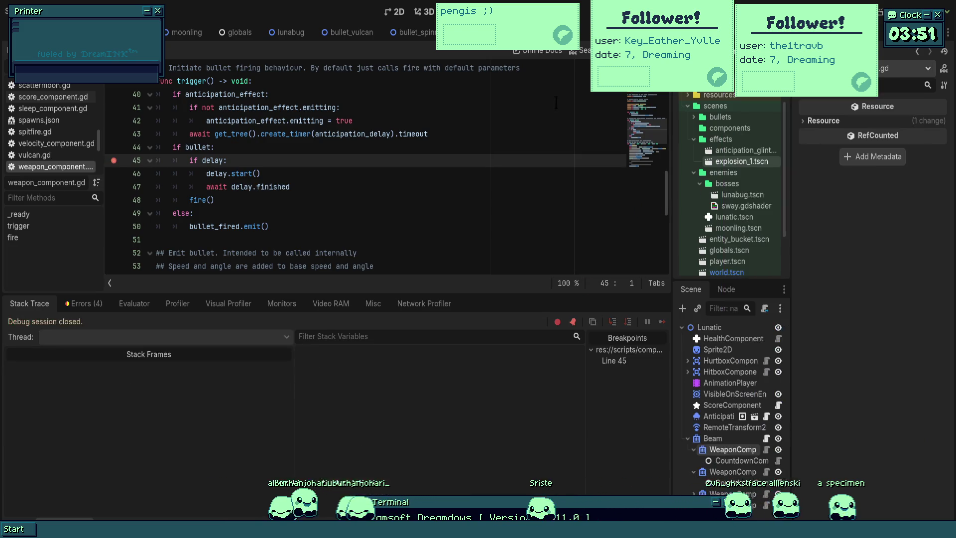
- Assign the countdown as the first weapon component's Delay, undoing an accidental clear
scroll(421, 188, up, 10)
scroll(422, 188, down, 3)
click(282, 173)
scroll(281, 173, down, 5)
click(737, 450)
mouse_move(744, 462)
mouse_down()
mouse_move(733, 451)
mouse_move(930, 240)
mouse_up()
click(866, 232)
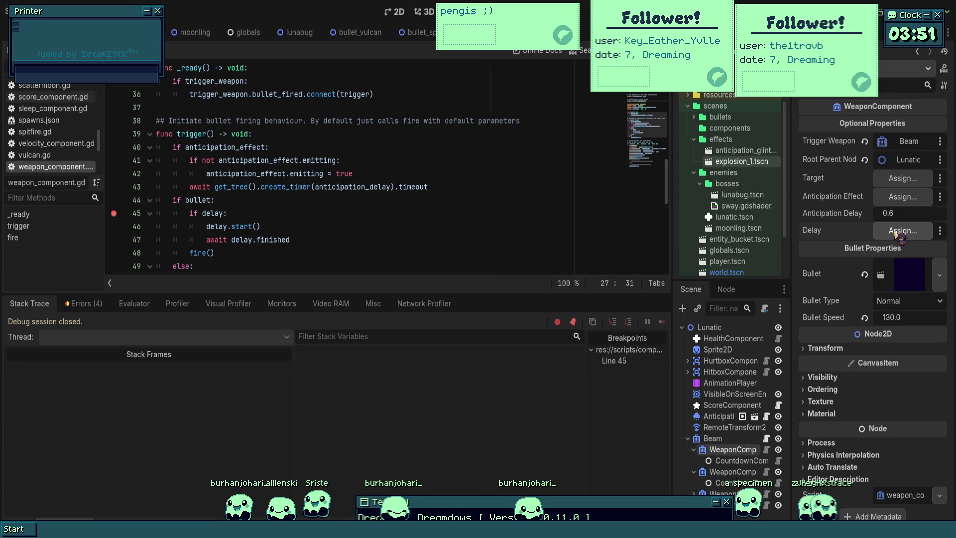
key(ctrl+z)
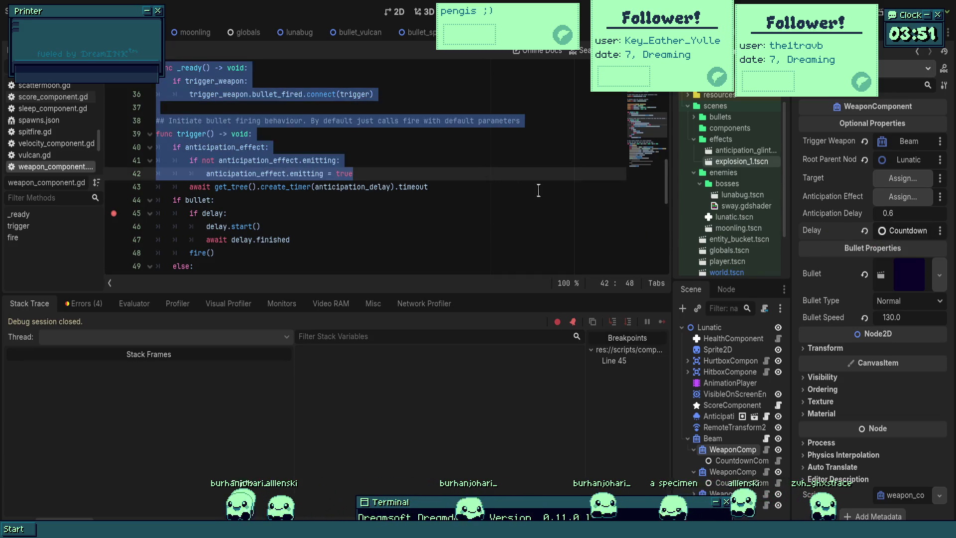
click(538, 213)
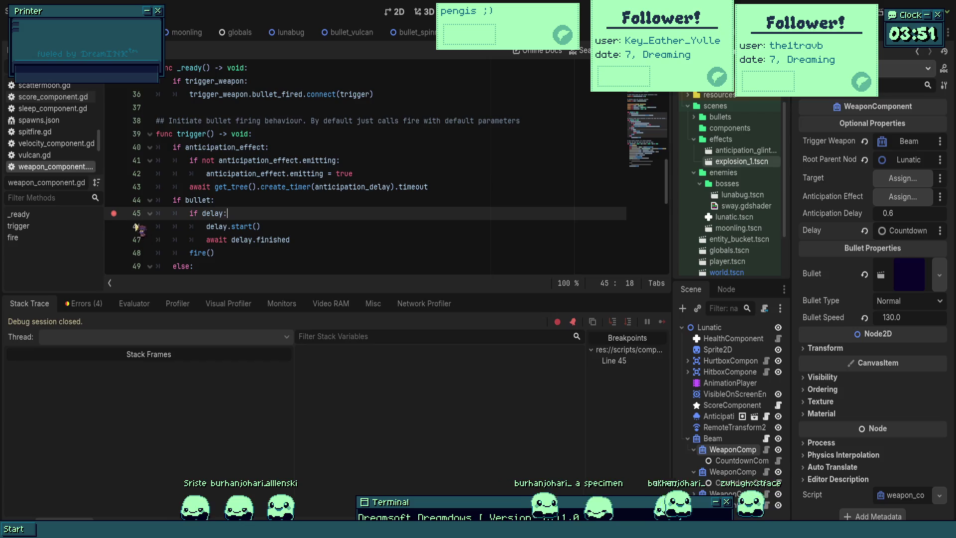
click(899, 230)
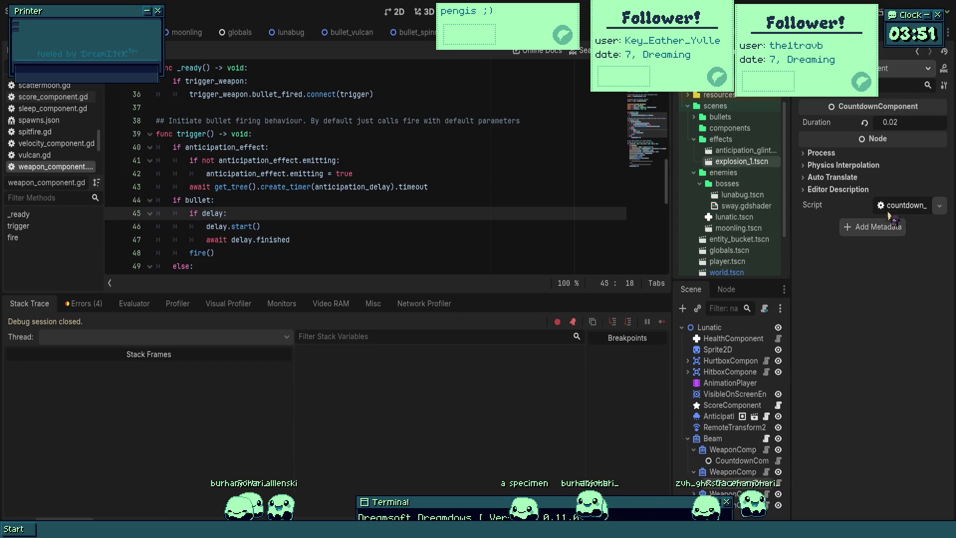
- Give the second weapon component its own CountdownComponent as Delay and test-run the game
click(737, 471)
click(865, 231)
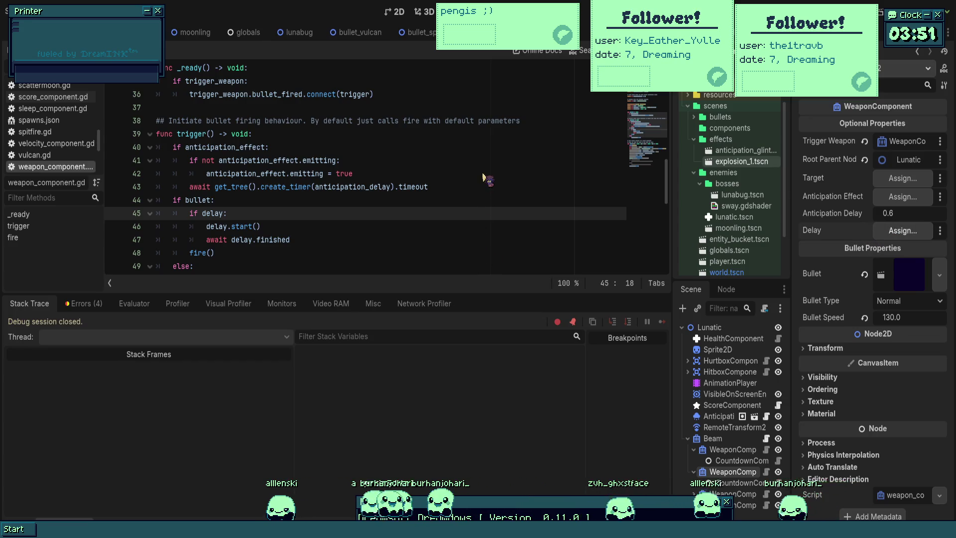
drag(483, 177, 903, 231)
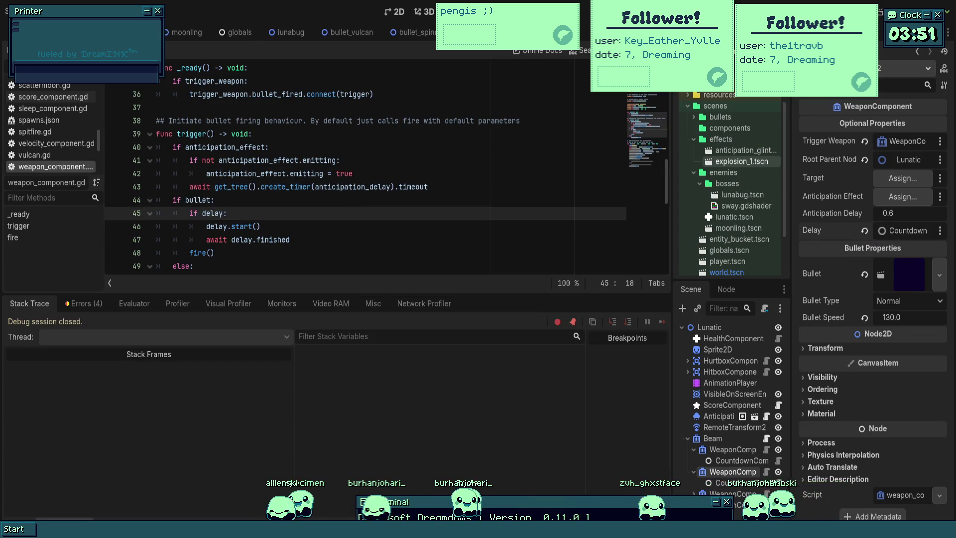
key(F5)
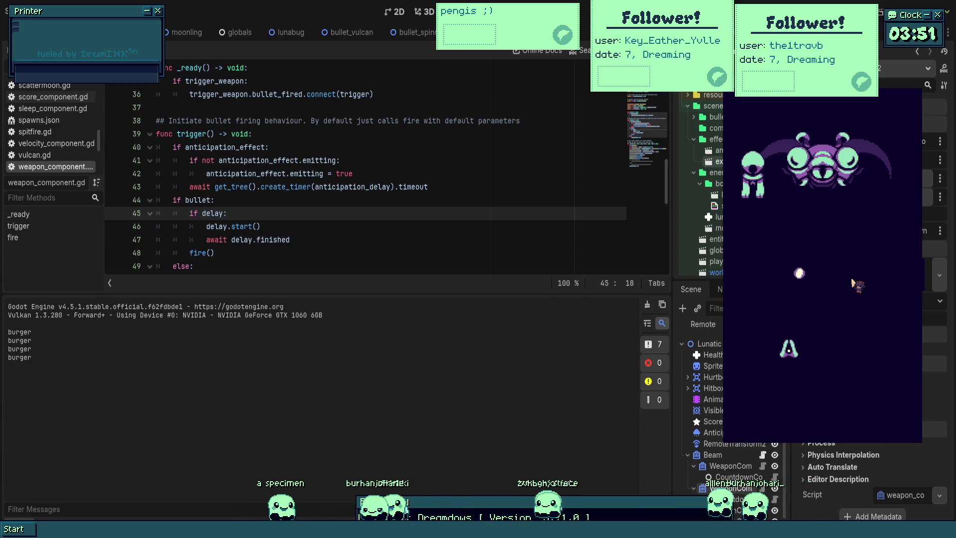
key(Right)
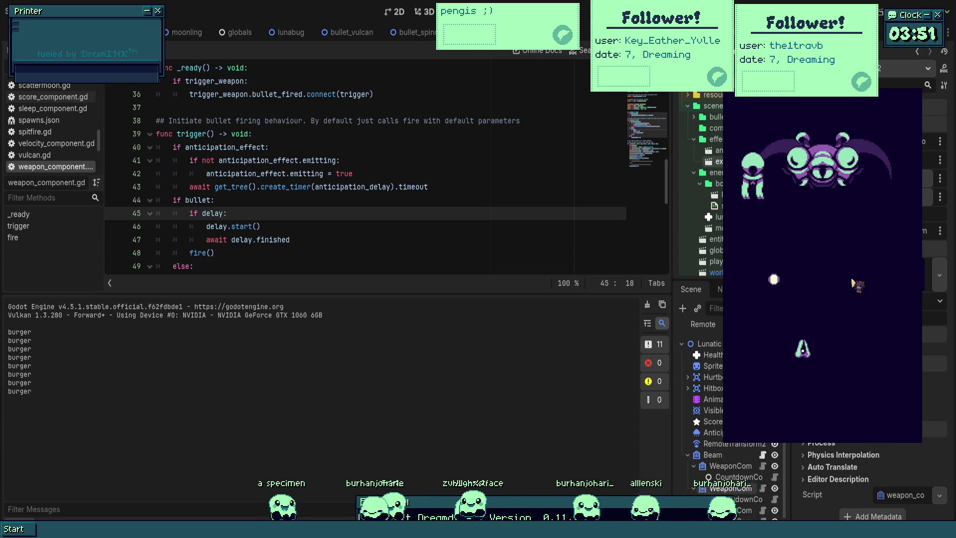
key(F8)
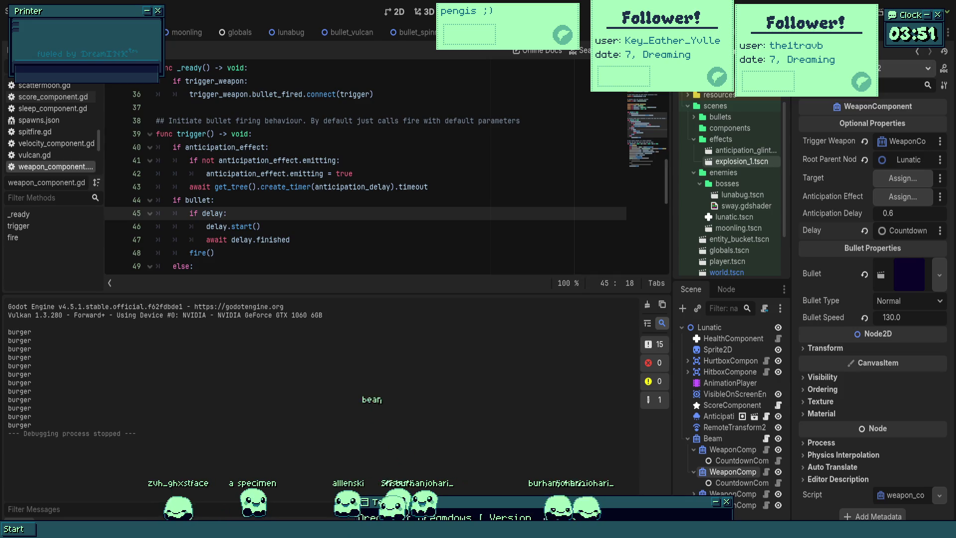
click(260, 226)
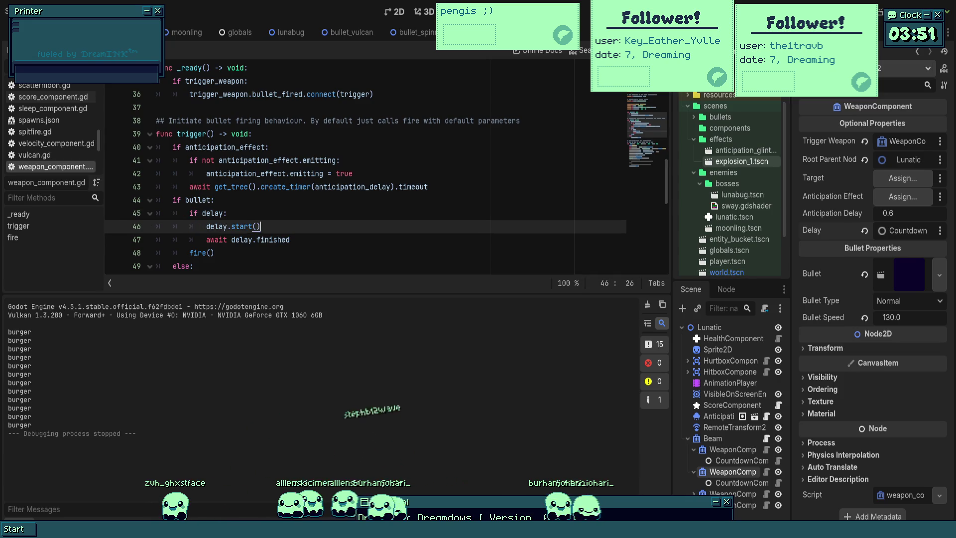
click(390, 238)
scroll(407, 215, down, 2)
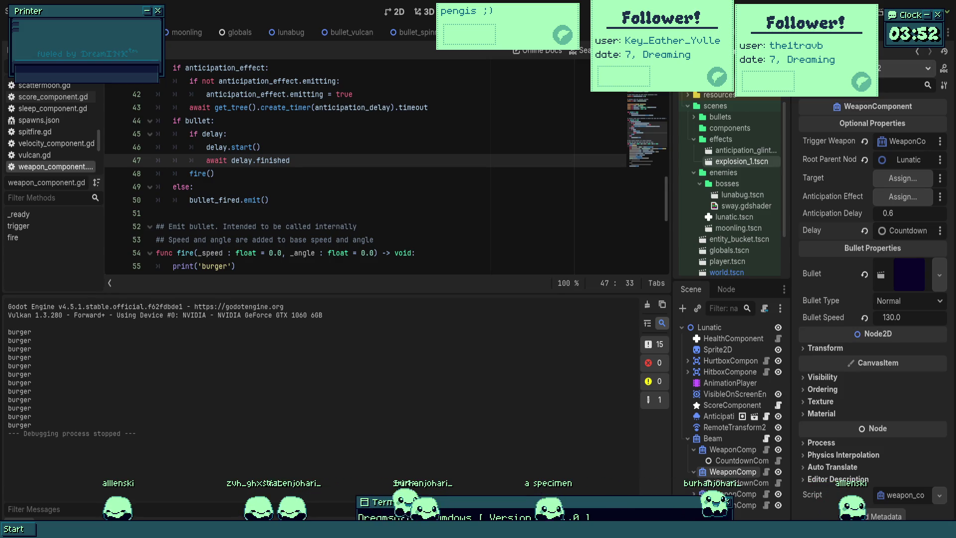
click(456, 211)
scroll(456, 211, down, 1)
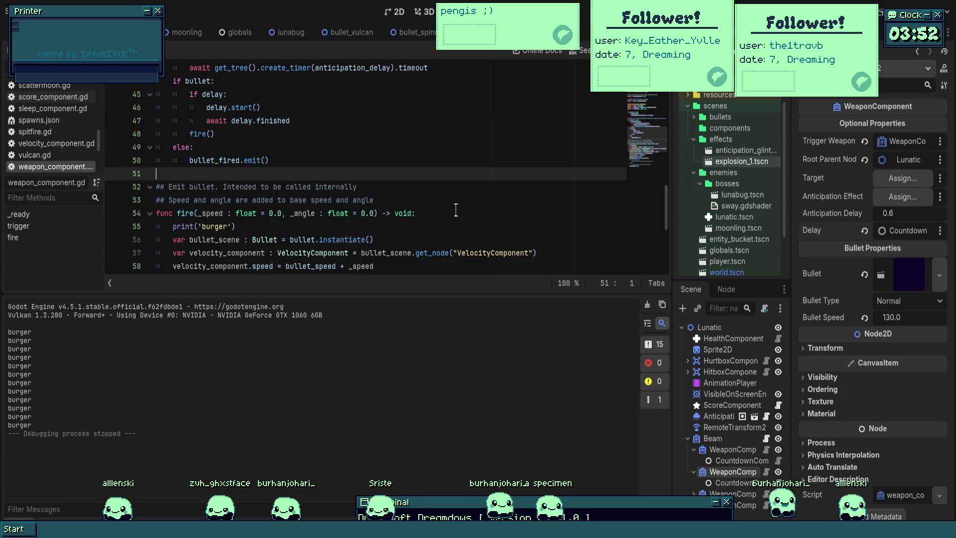
scroll(456, 211, up, 1)
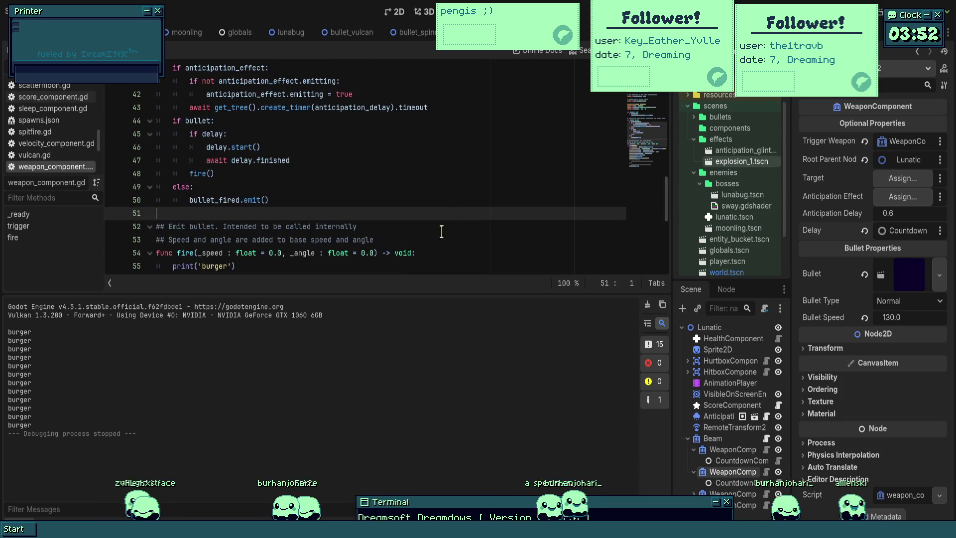
click(719, 451)
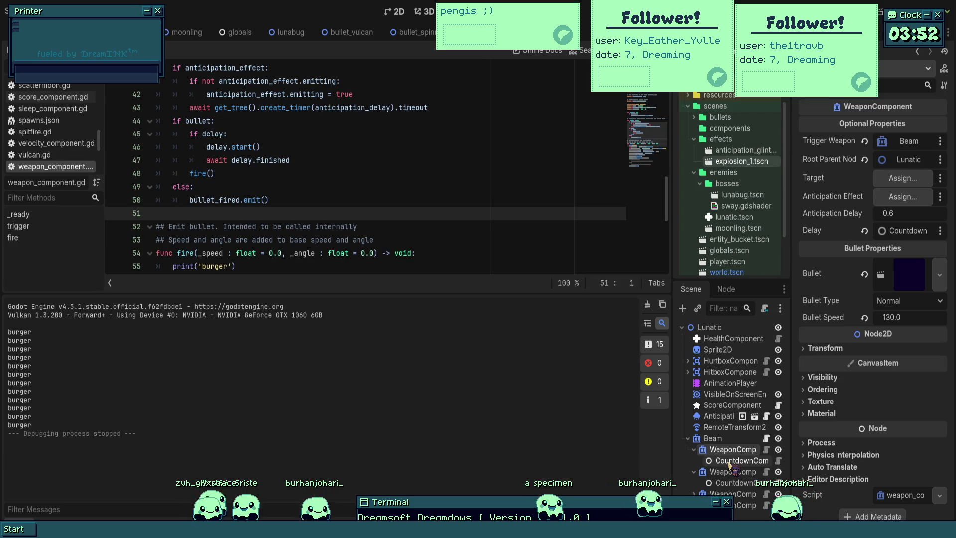
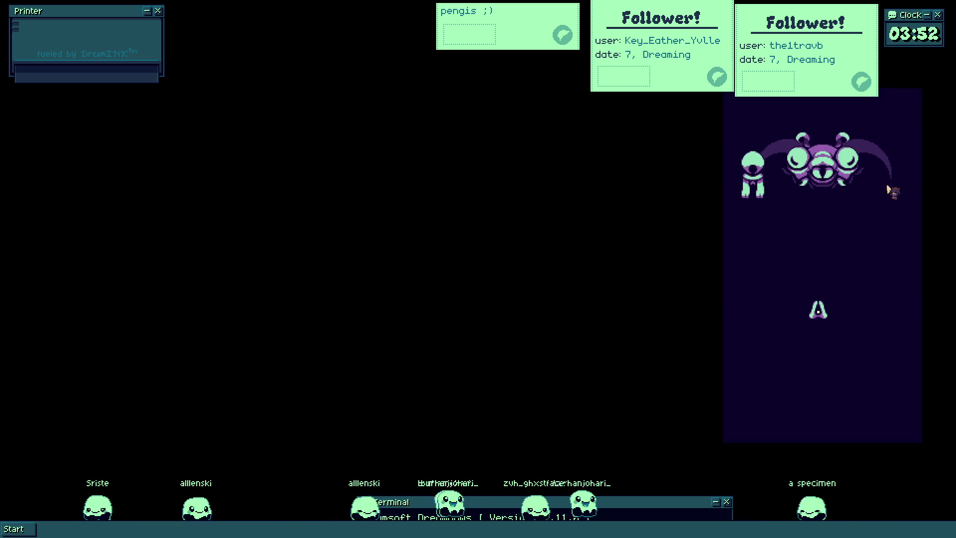
- Dodge bullets in the boss fight until the debugger halts at line 45 of weapon_component.gd
key(Down)
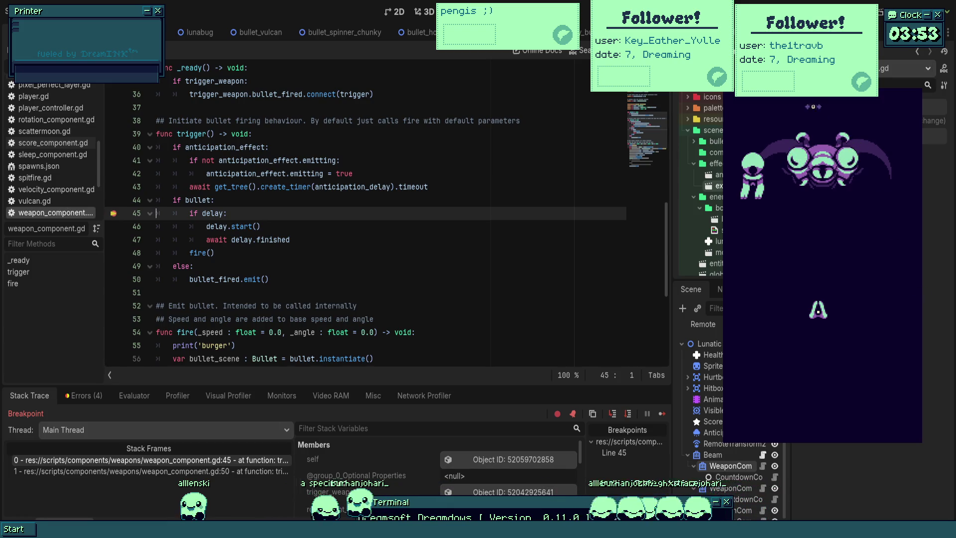
- Scroll through the paused debugger's stack variables at the line 45 breakpoint
click(453, 306)
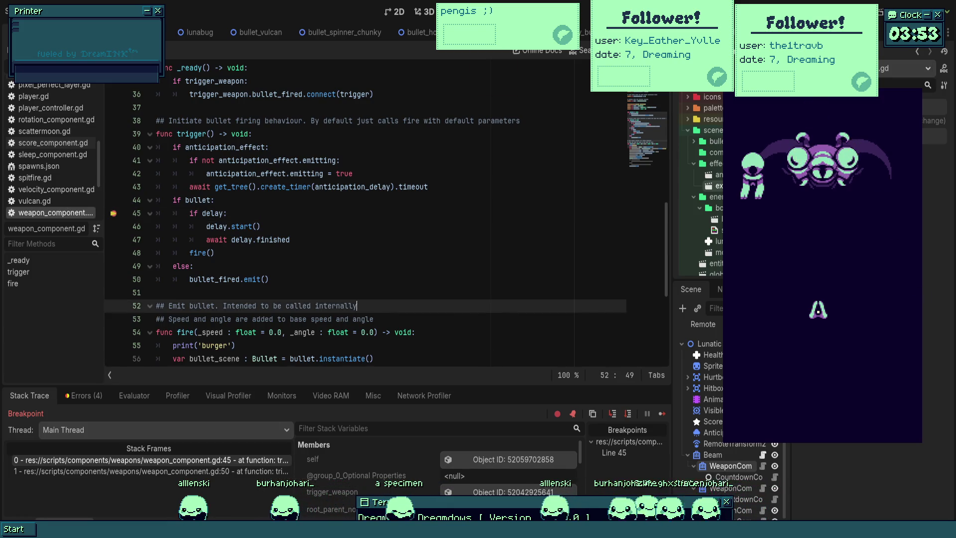
scroll(453, 308, down, 1)
scroll(494, 478, down, 2)
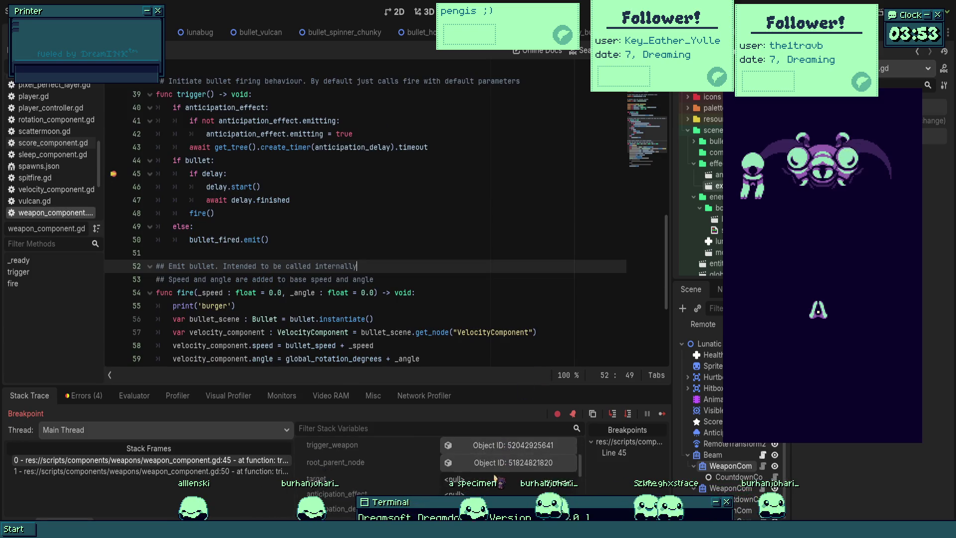
scroll(494, 477, down, 1)
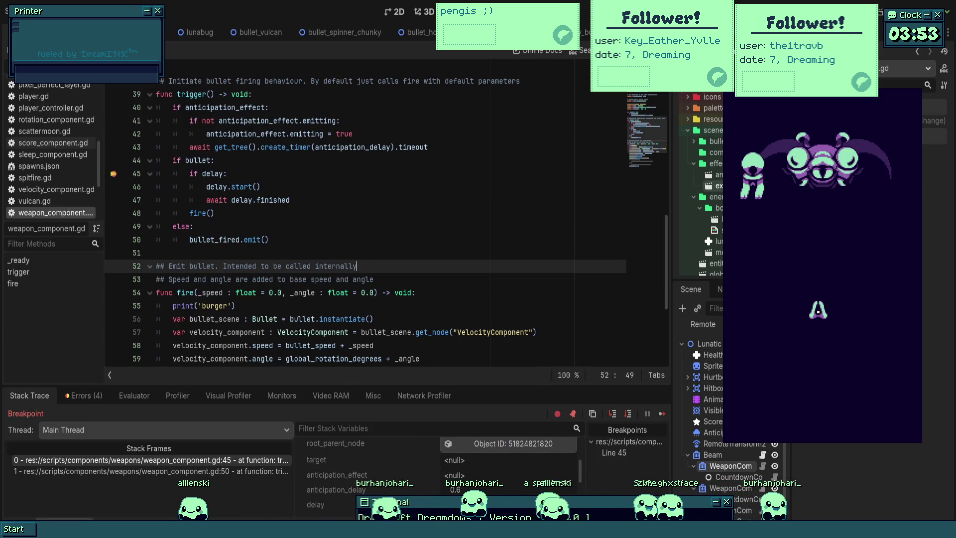
scroll(463, 492, down, 2)
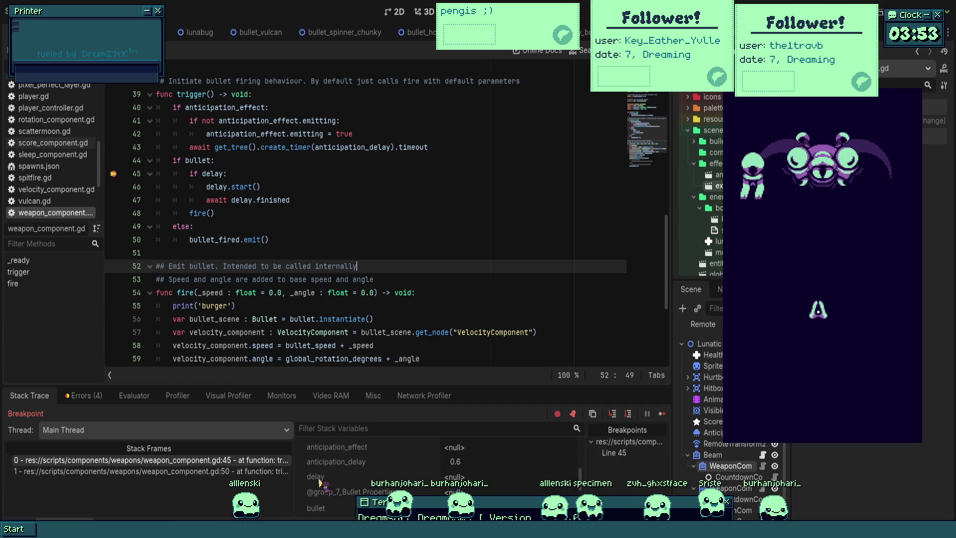
- Inspect Beam's live WeaponComponent under Lunatic in the Remote tree (Anticipation Delay 0.6), then stop
click(718, 324)
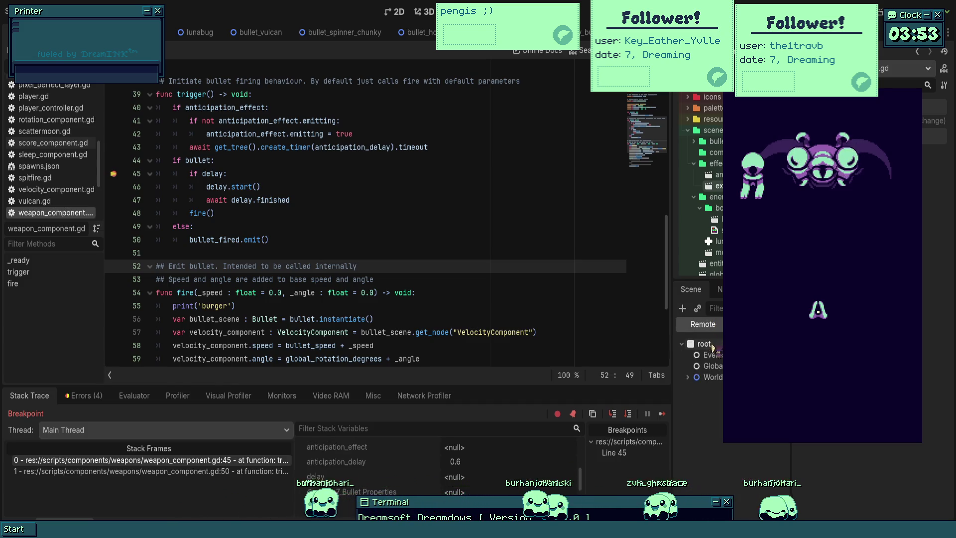
click(694, 455)
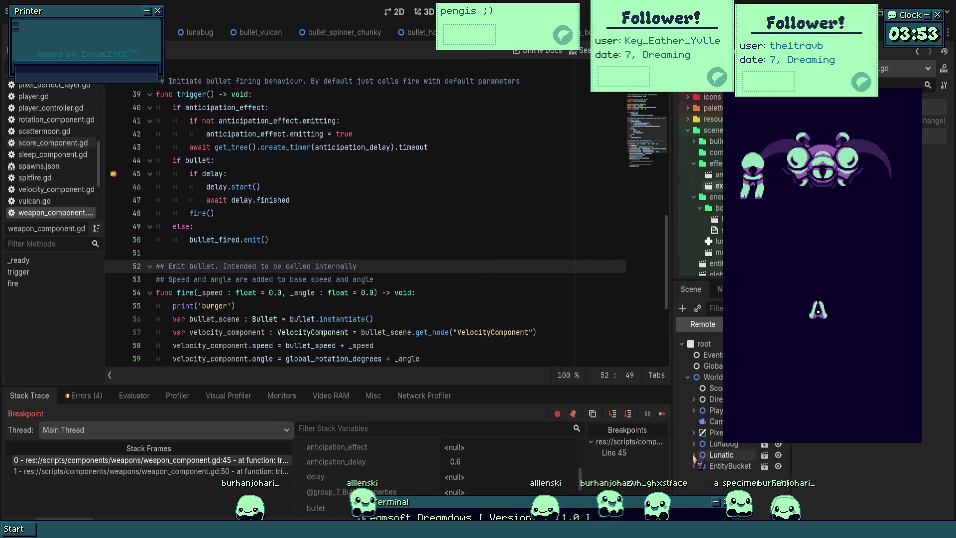
scroll(716, 428, down, 1)
scroll(733, 449, down, 2)
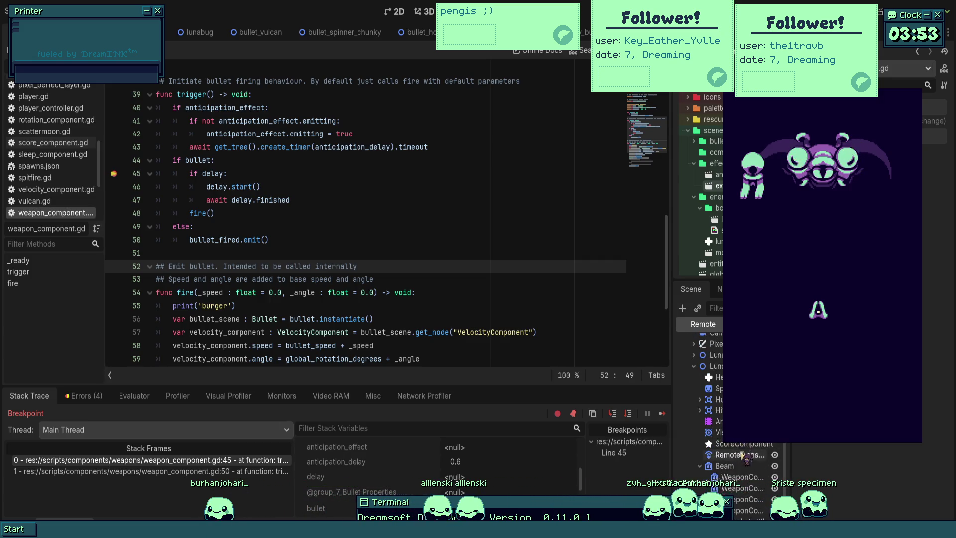
click(741, 477)
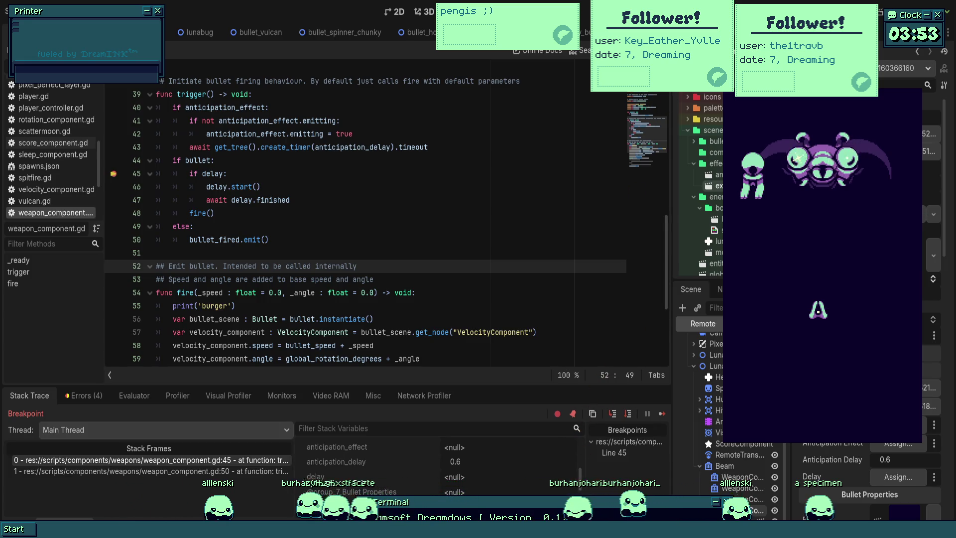
key(F8)
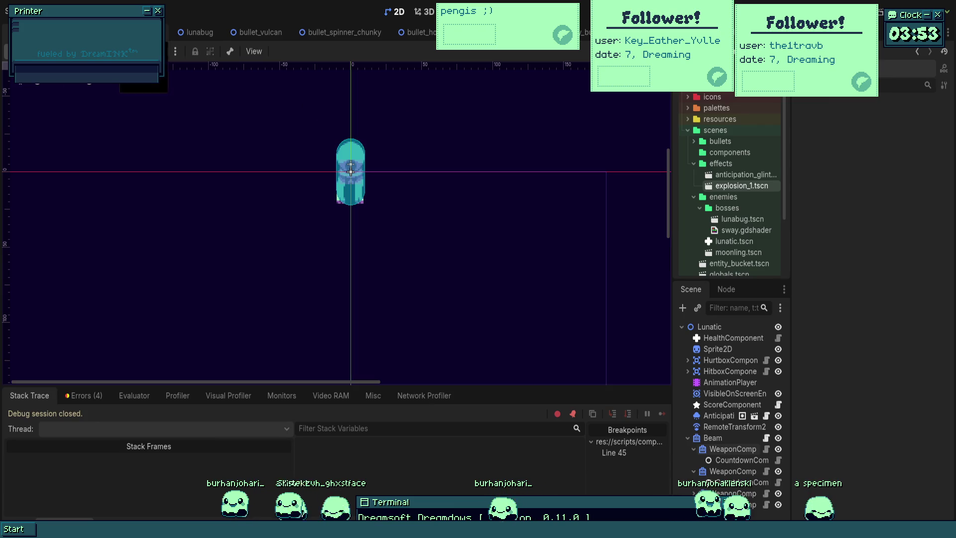
- Delete the old weapon components under Beam and save the Lunatic scene
click(732, 449)
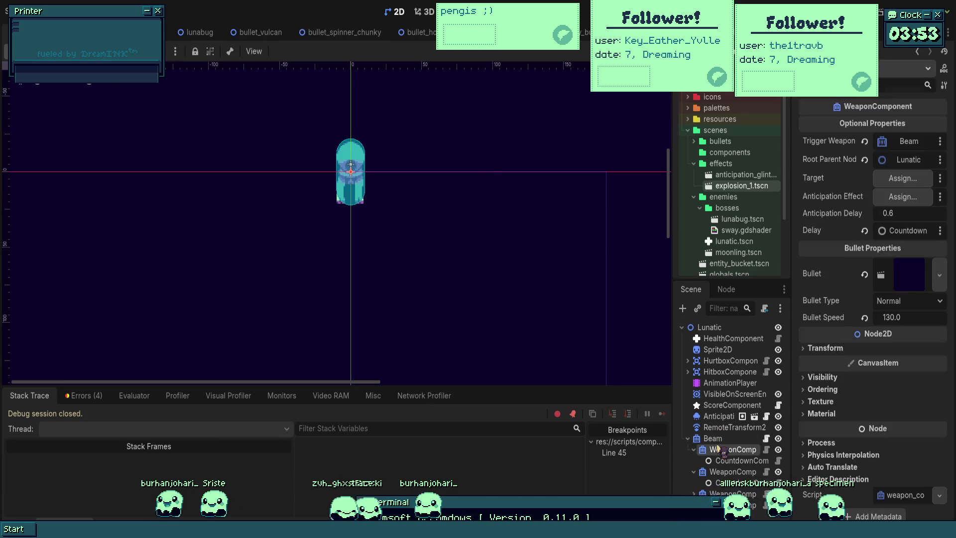
scroll(872, 224, down, 10)
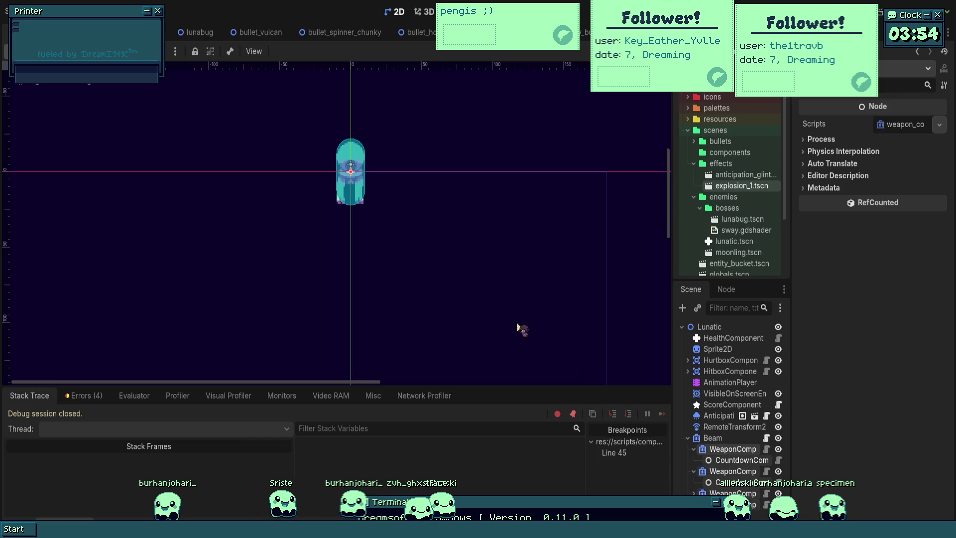
key(Delete)
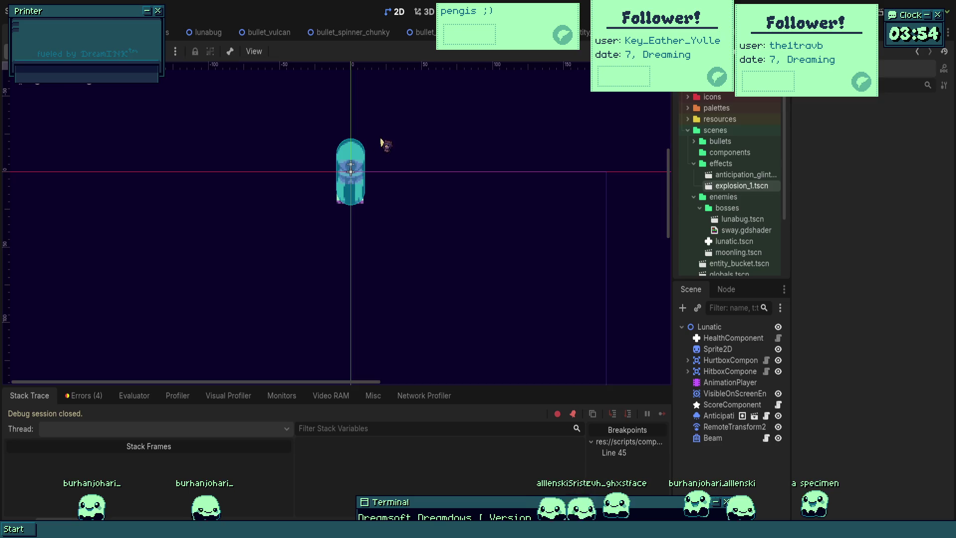
scroll(399, 170, right, 2)
key(ctrl+s)
- Add a new WeaponComponent under Beam with Trigger Weapon Beam and Root Parent Node Lunatic
click(713, 438)
scroll(458, 222, up, 2)
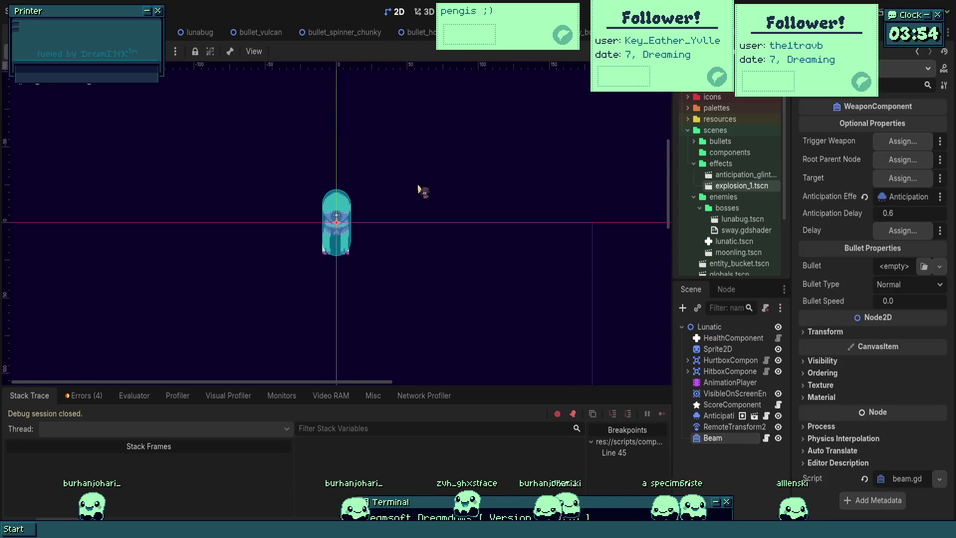
key(ctrl+v)
mouse_move(713, 438)
mouse_down()
mouse_move(548, 298)
mouse_move(454, 154)
mouse_move(903, 141)
mouse_up()
mouse_move(709, 327)
mouse_down()
mouse_move(517, 145)
mouse_move(455, 145)
mouse_move(903, 159)
mouse_up()
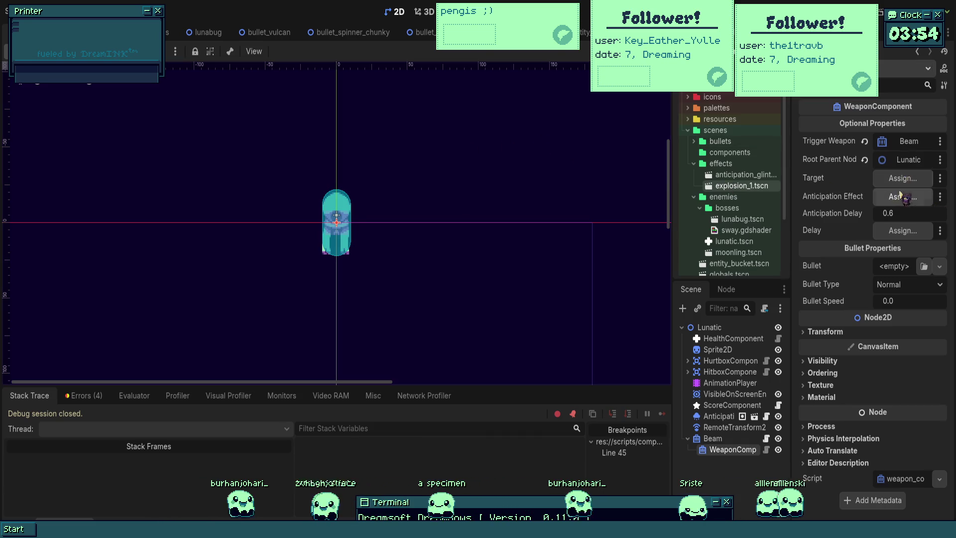
click(748, 473)
- Add a CountdownComponent under the weapon component and assign it as the weapon's Delay
click(732, 448)
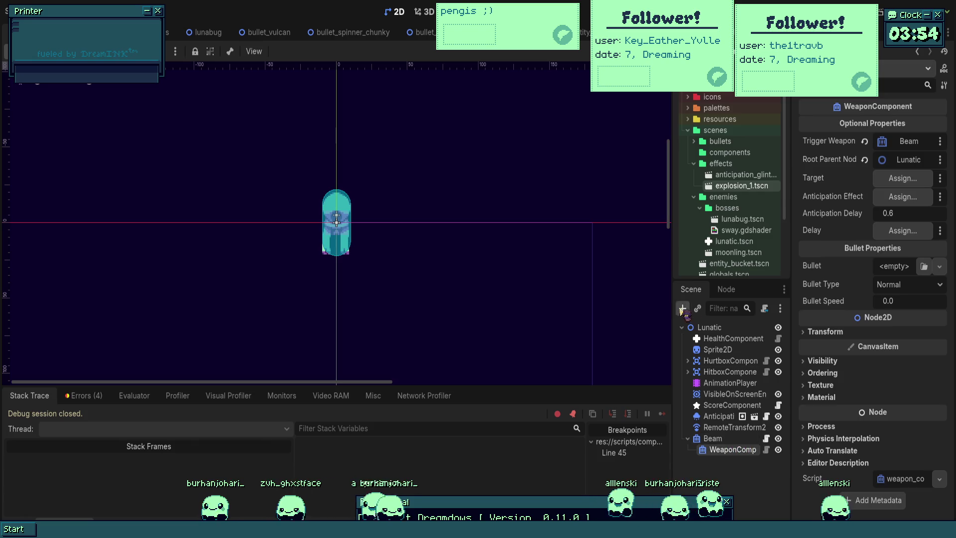
key(ctrl+v)
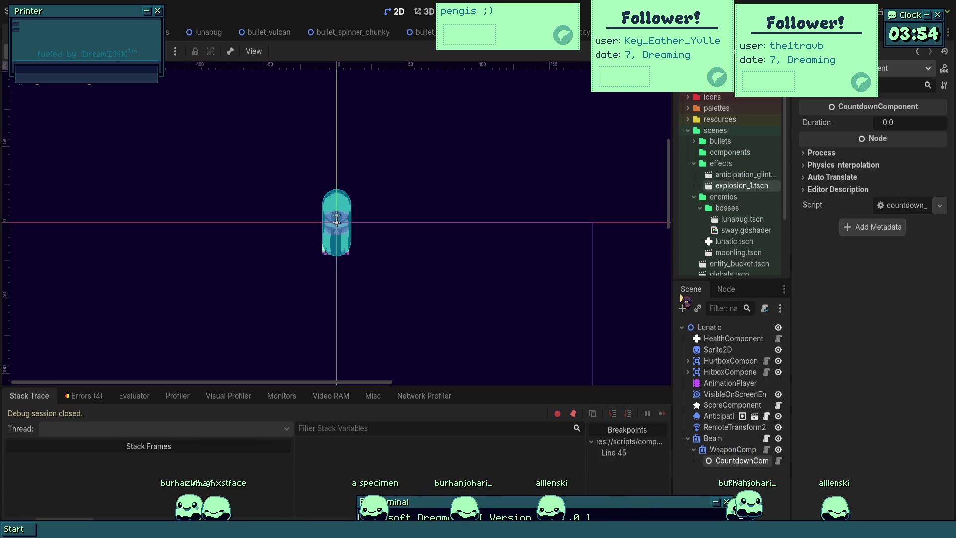
click(732, 450)
drag(886, 230, 887, 230)
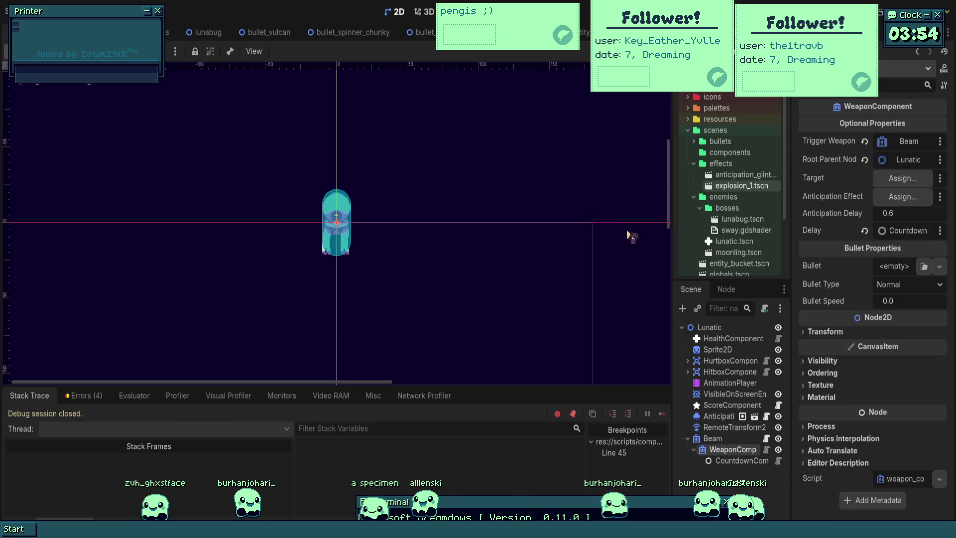
click(730, 460)
- Duplicate the weapon component together with its countdown, and save the scene
click(727, 450)
key(ctrl+d)
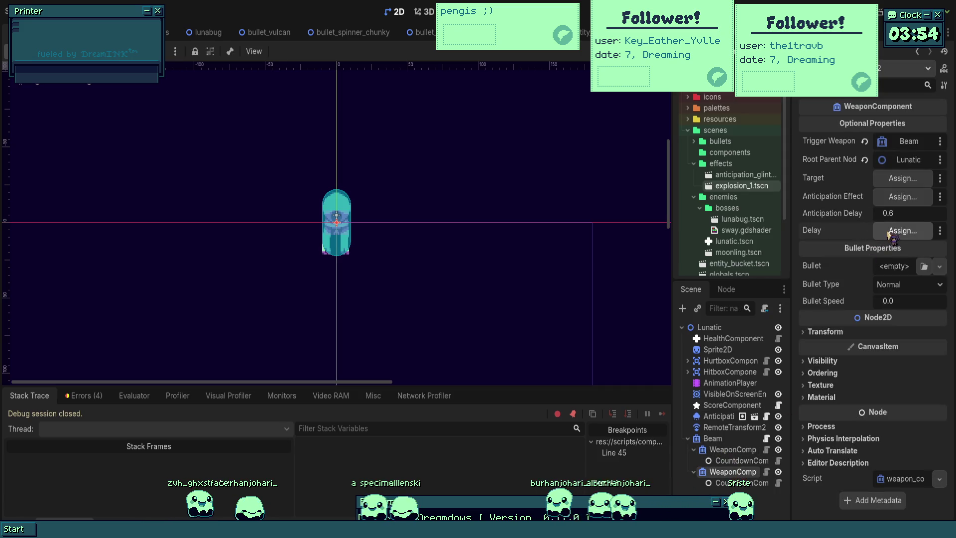
key(ctrl+s)
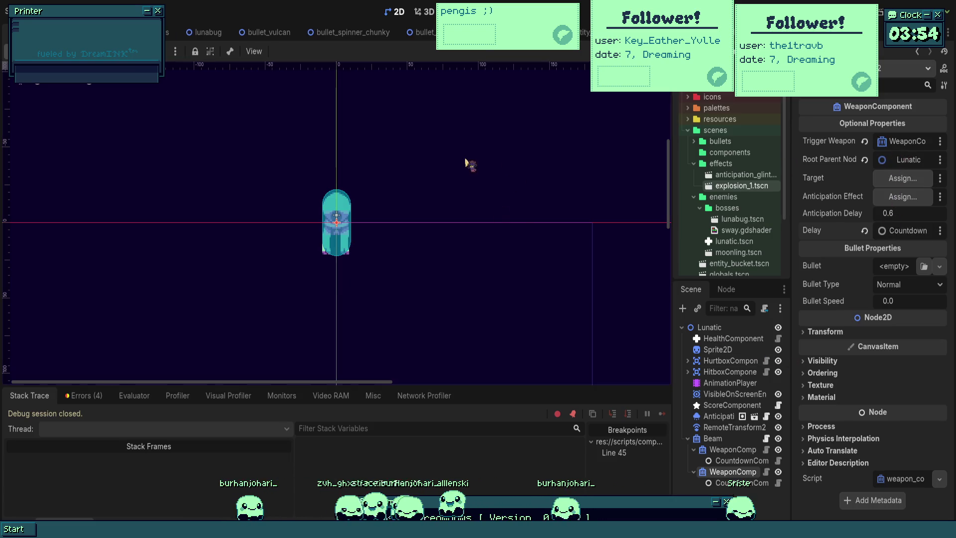
key(ctrl+s)
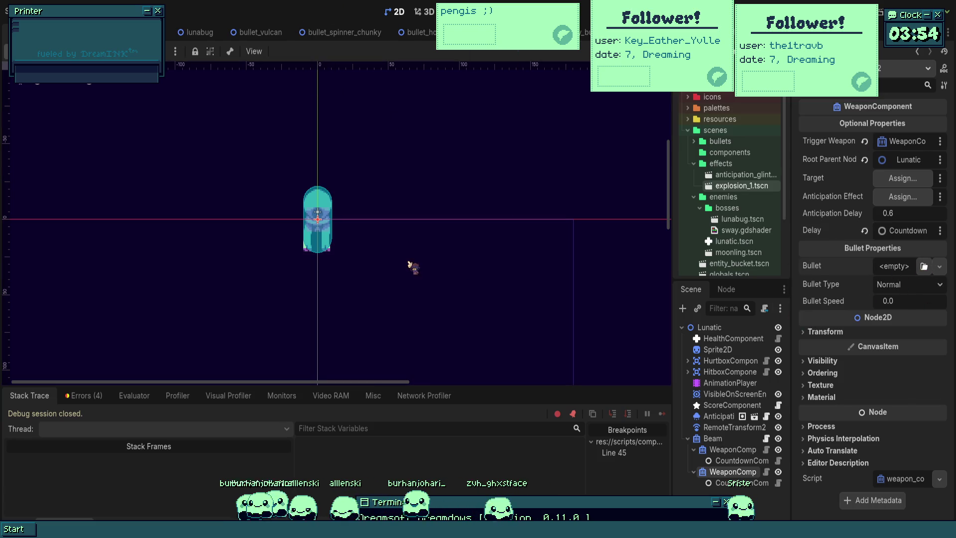
- Assign a bullet scene to the first weapon component and run the game with F5
click(422, 176)
click(745, 449)
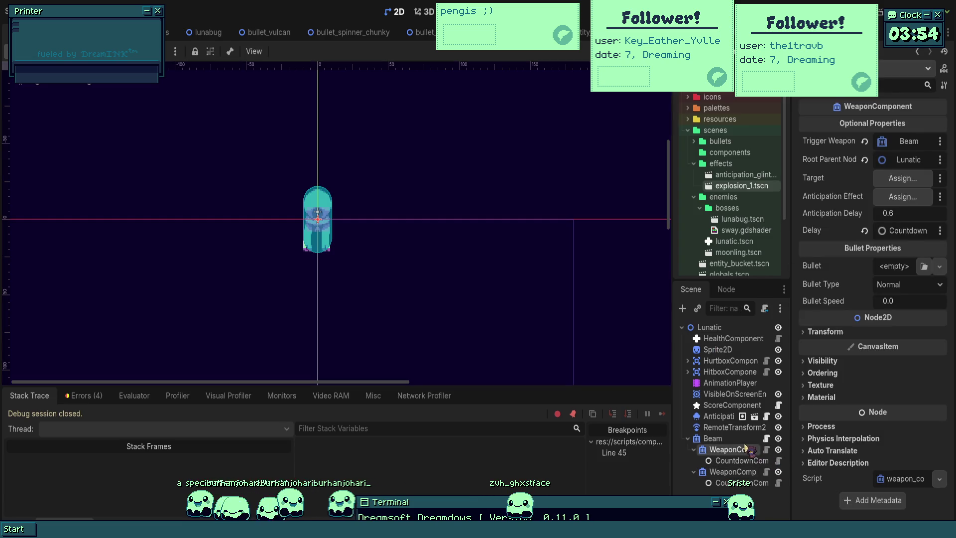
drag(908, 269, 908, 269)
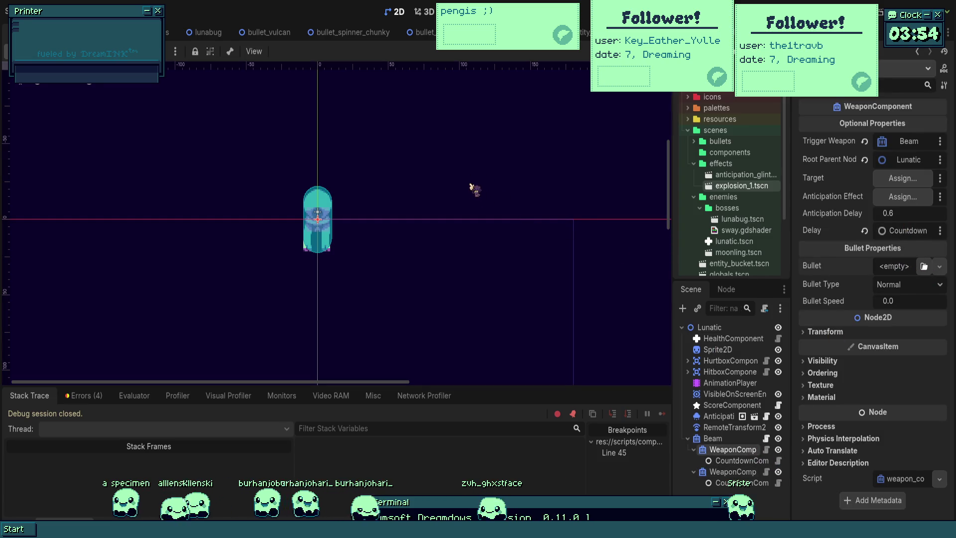
key(F5)
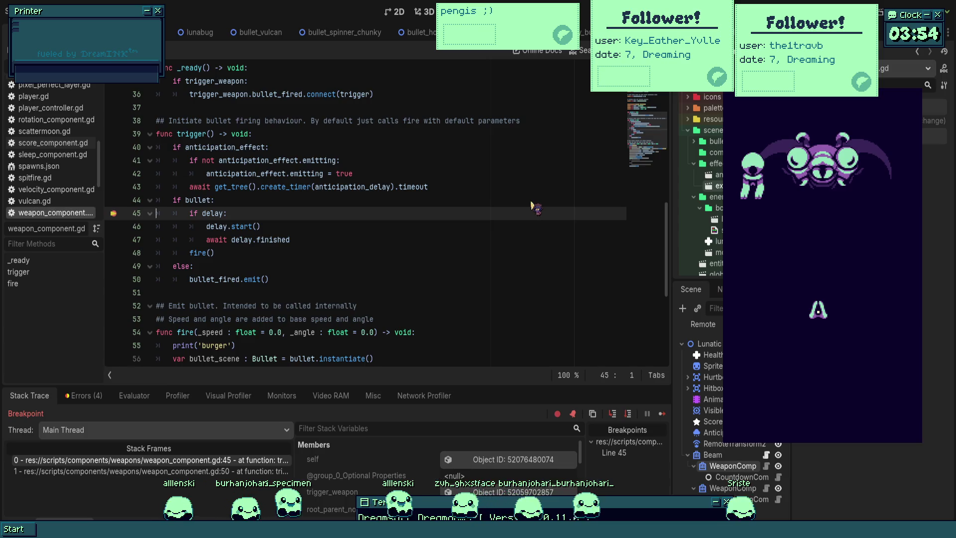
- Review the paused Members list, stop the game, and return to the if bullet: line
scroll(469, 470, down, 2)
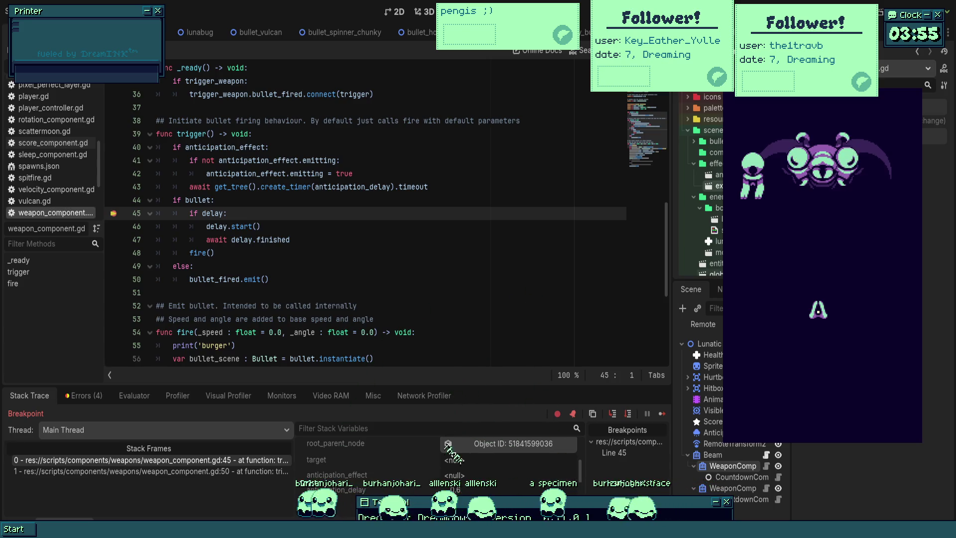
click(215, 253)
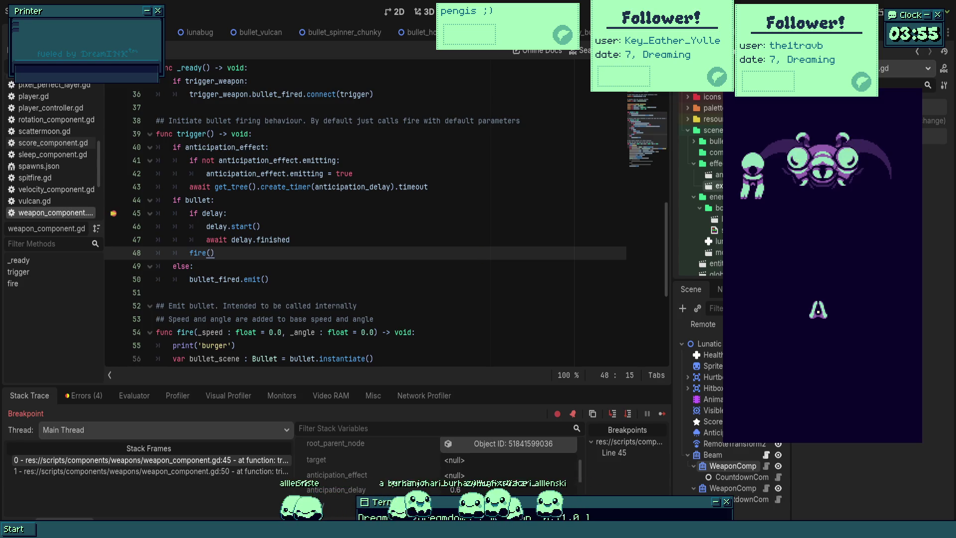
key(F8)
click(269, 227)
click(266, 186)
click(276, 195)
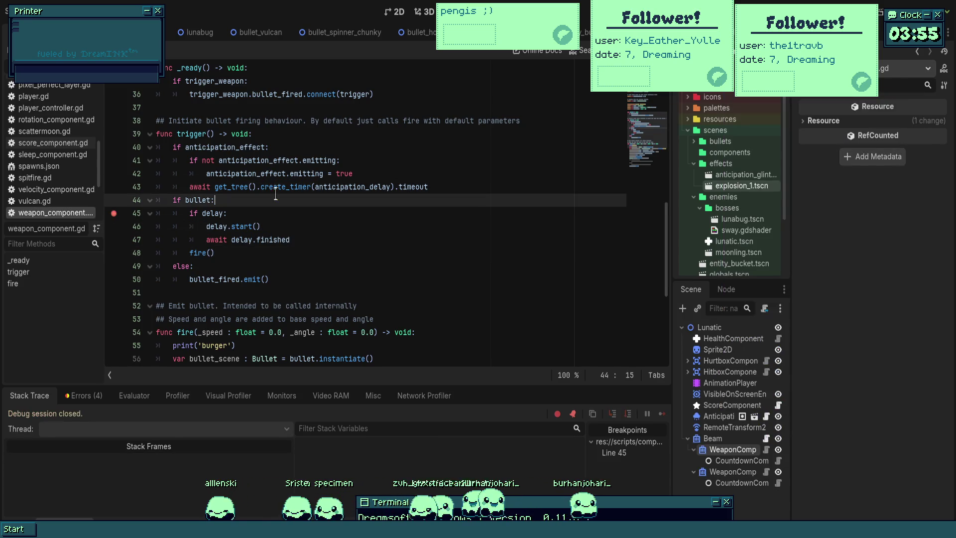
- Add a print(delay) debug line under if bullet:, run the game, and check the output log
key(Return)
text(print(delay)
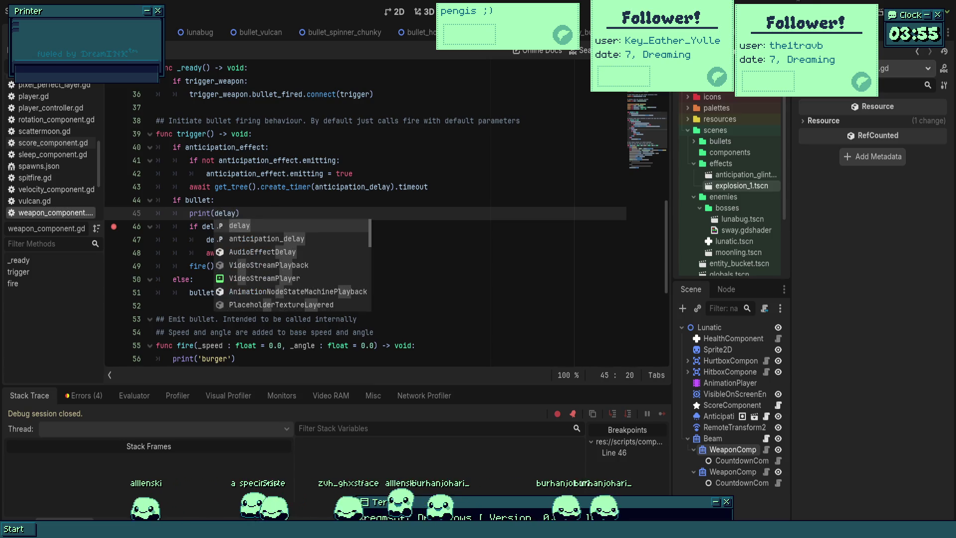
key(F5)
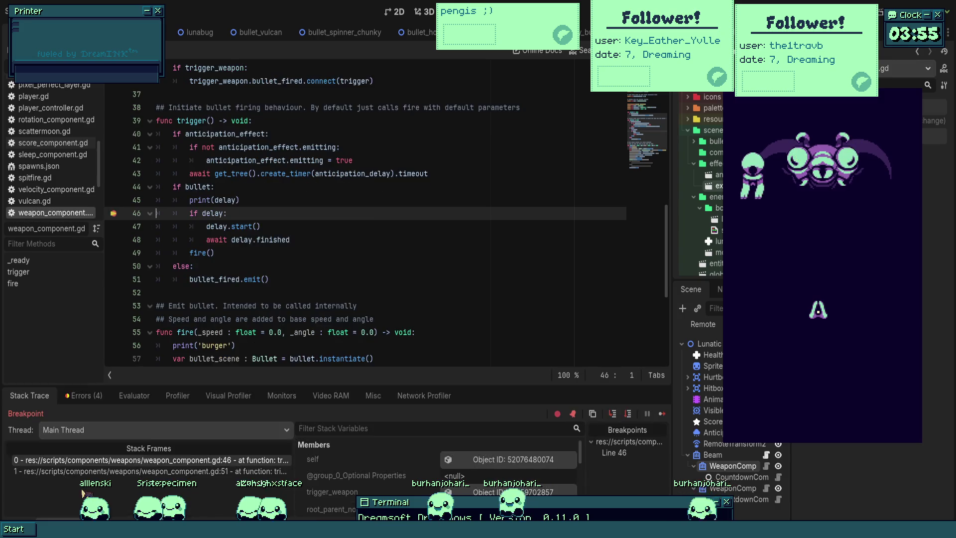
key(F12)
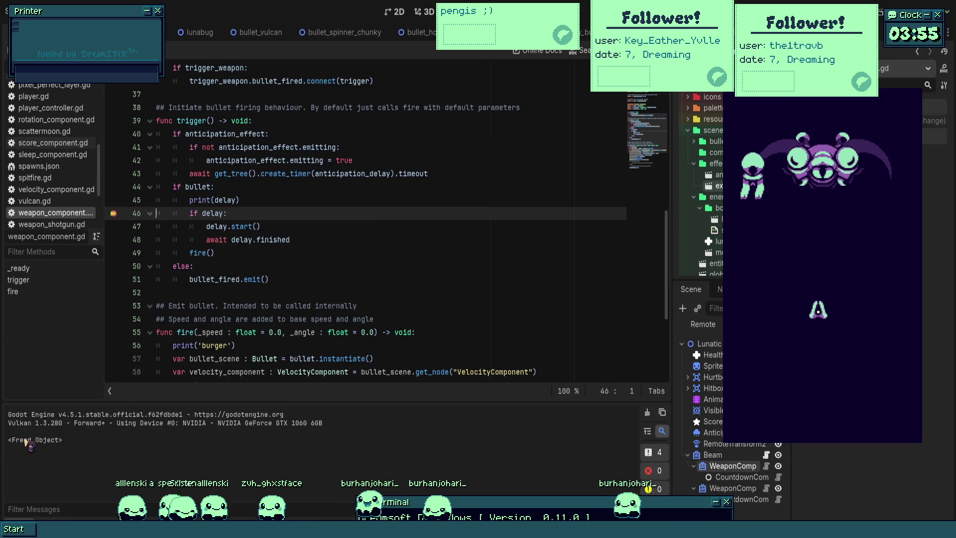
click(260, 226)
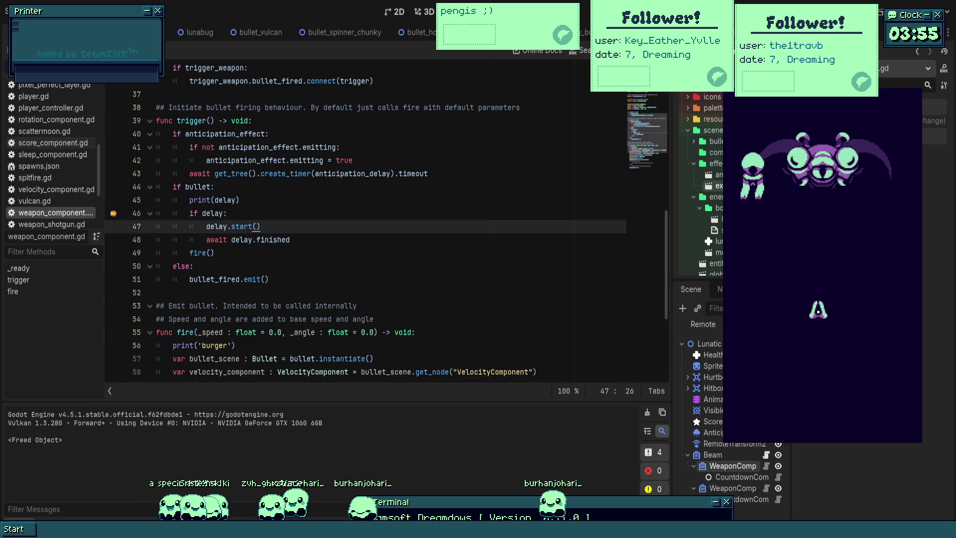
key(F8)
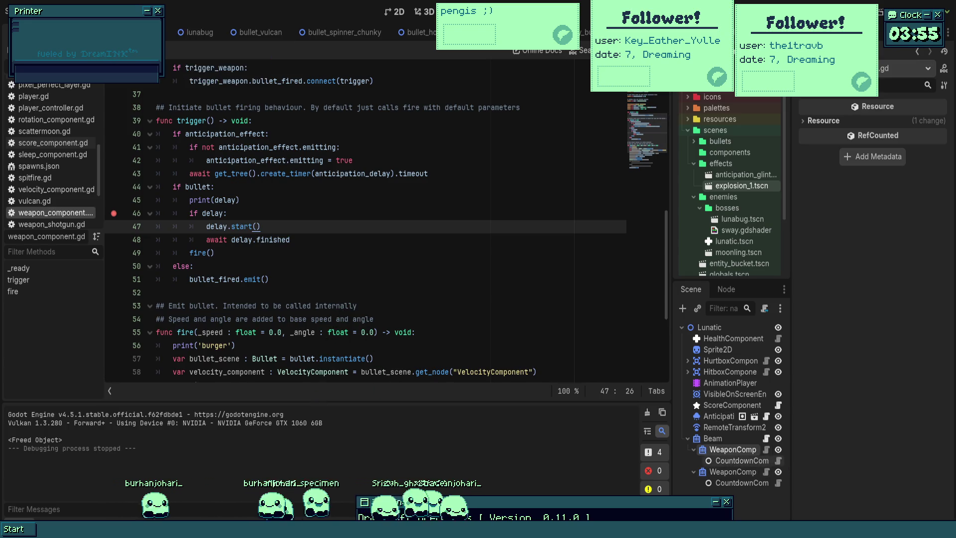
- Delete the queue_free() line from countdown_component.gd and save the script
ctrl+click(242, 226)
click(214, 279)
key(shift+Home)
key(BackSpace)
key(BackSpace)
key(BackSpace)
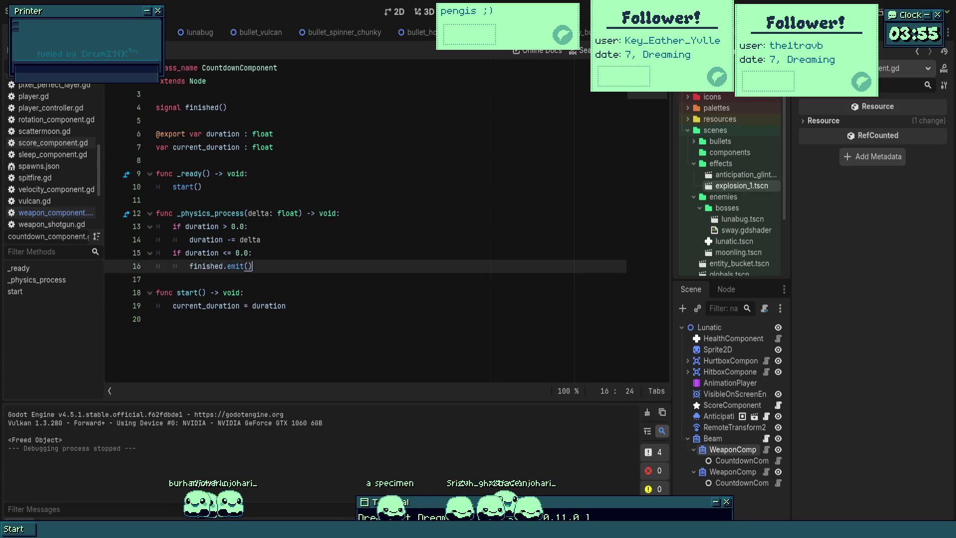
key(Up)
key(ctrl+s)
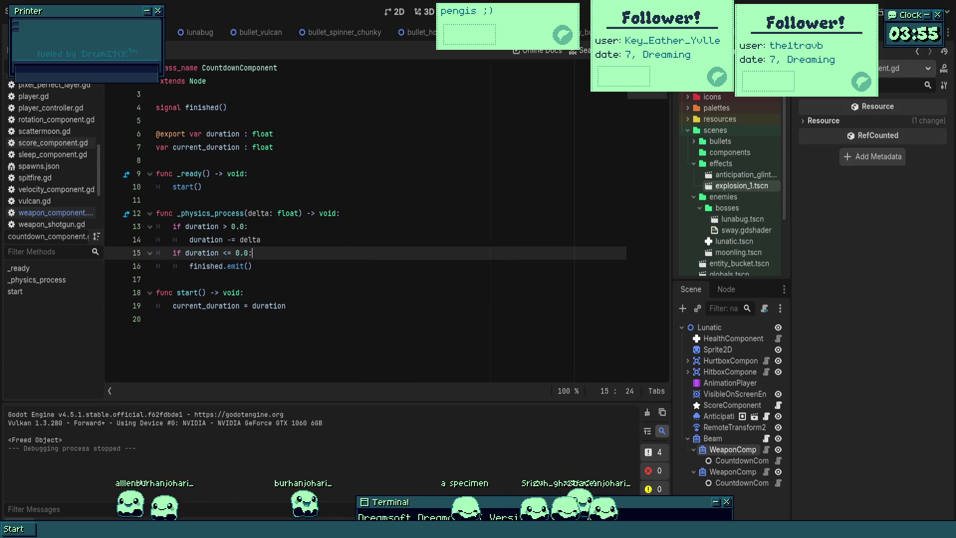
- Rerun the game to check the CountdownComponent and 'burger' output lines
key(F5)
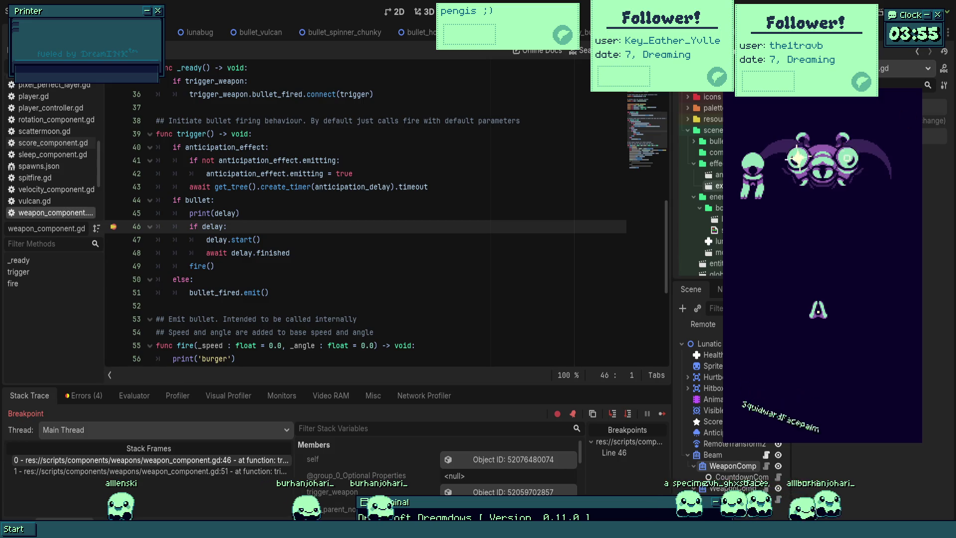
key(F8)
click(383, 186)
key(F5)
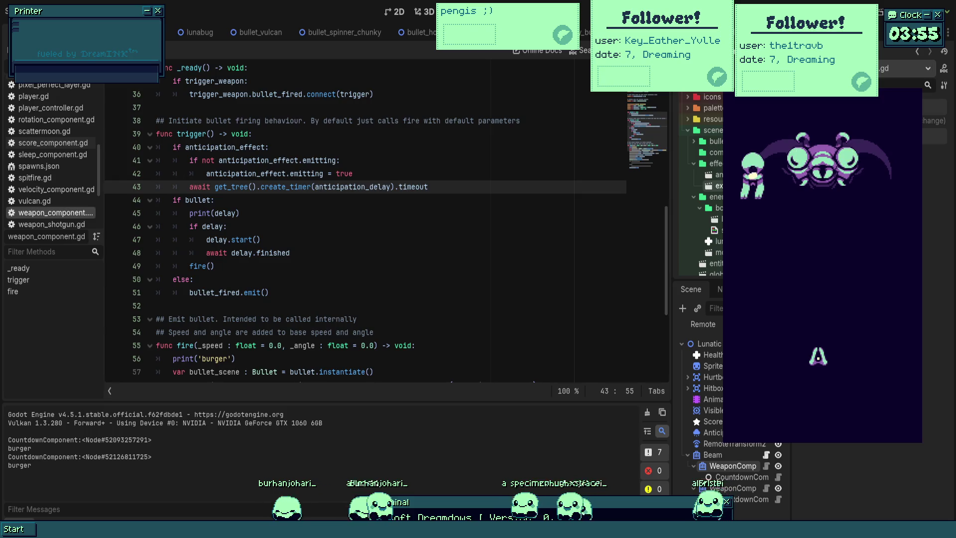
- Set the second weapon component's Bullet Speed to 130
key(F8)
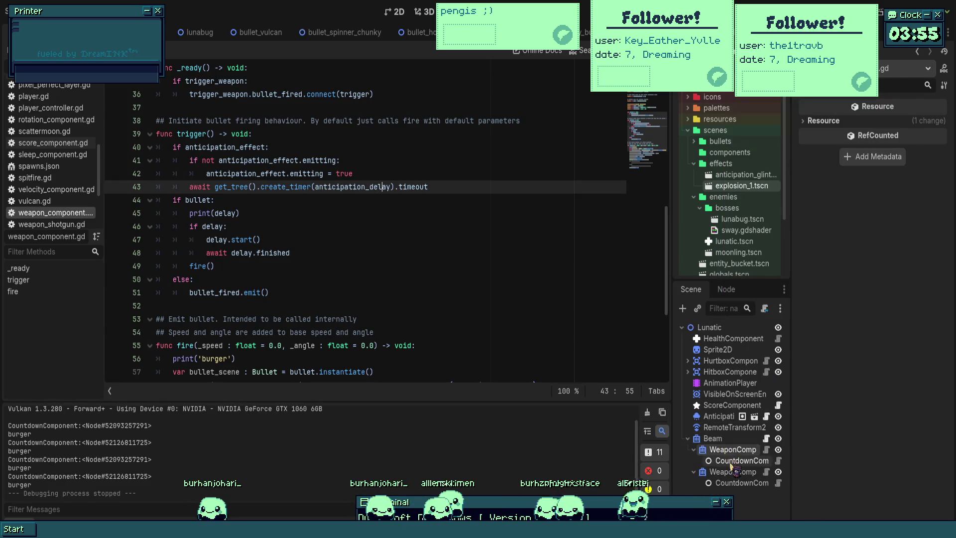
click(727, 450)
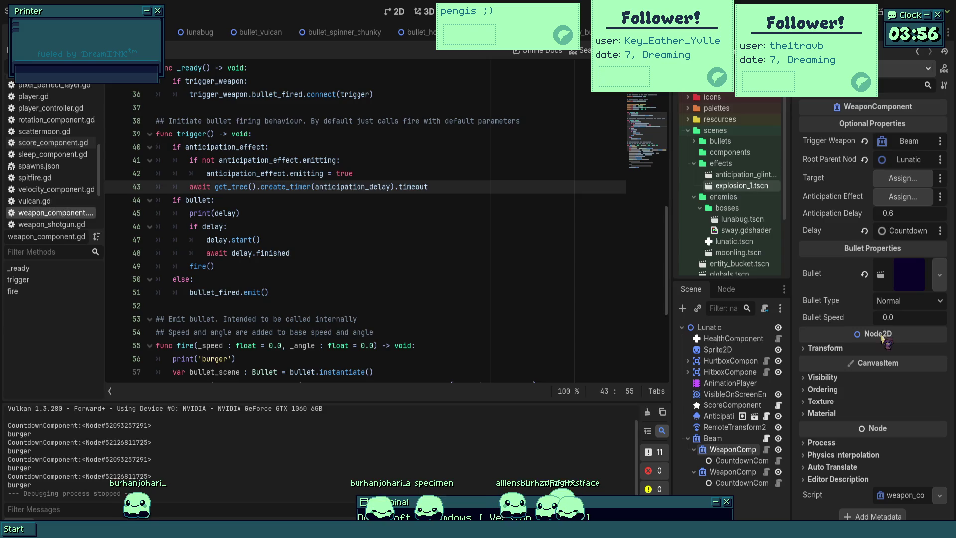
click(733, 471)
click(899, 317)
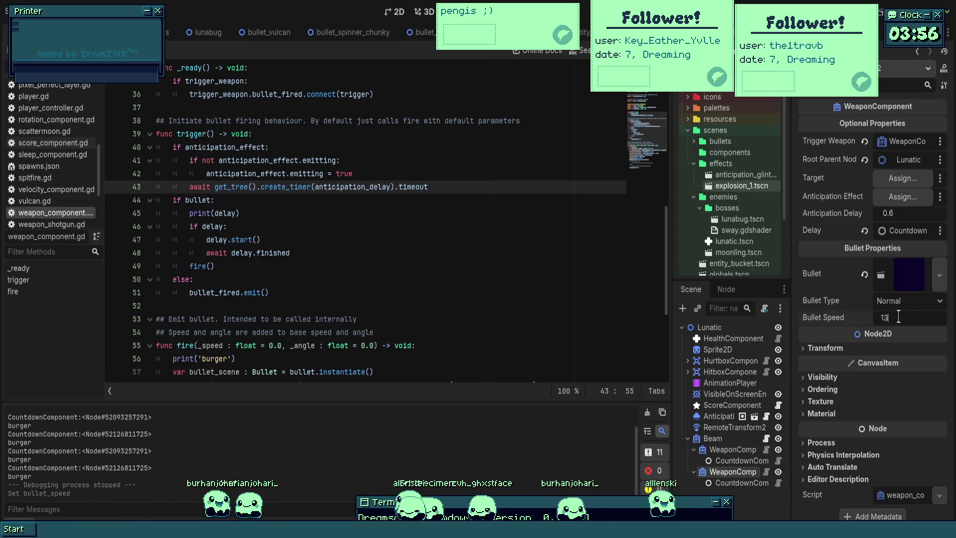
text(0)
key(Return)
- Run the game and steer the player ship to watch the second weapon's bullets fire
key(F5)
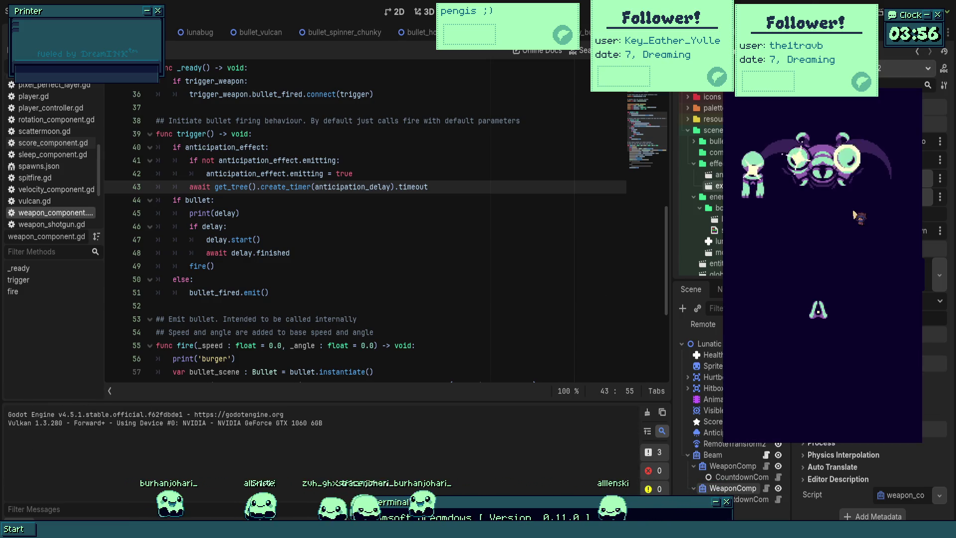
key(Left)
key(Down)
key(Down)
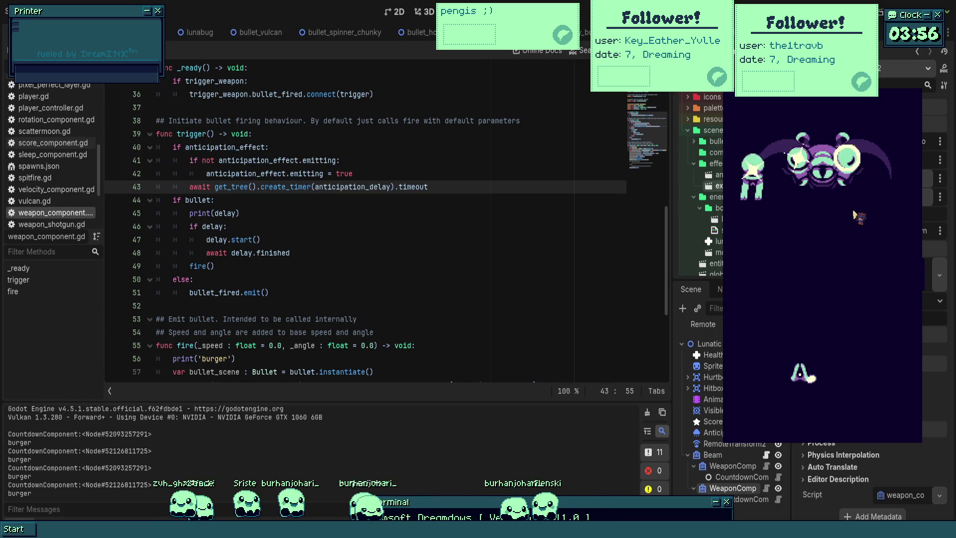
key(Right)
key(Right)
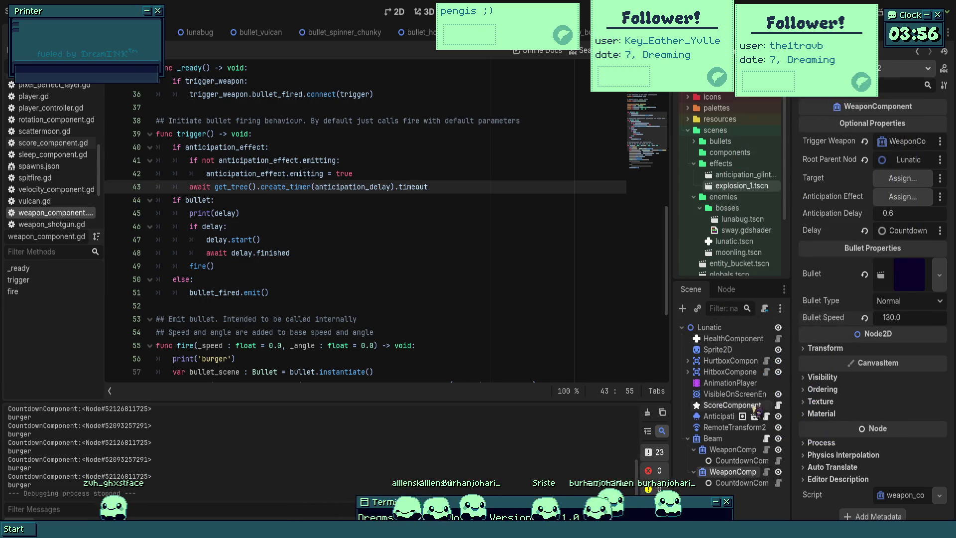
click(730, 440)
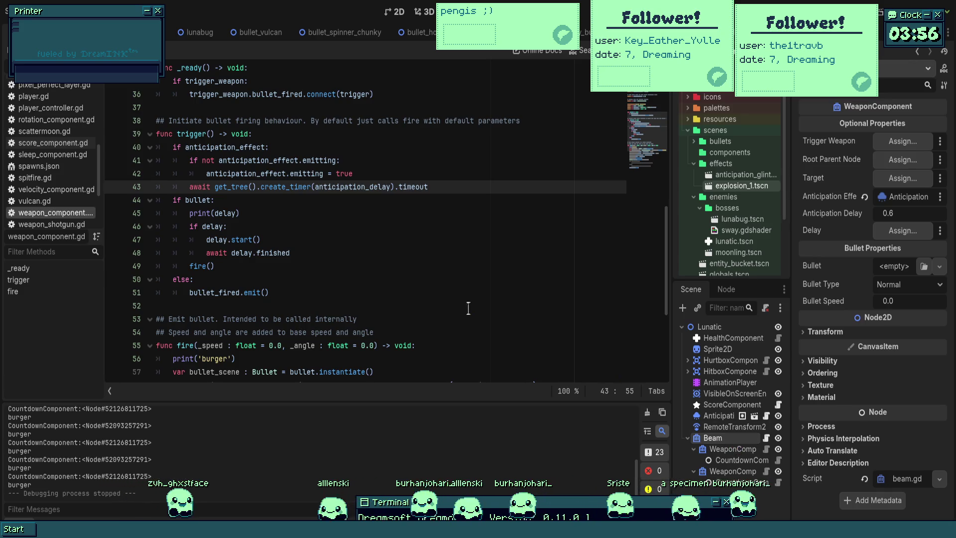
- Look at the Beam node's script, then return to weapon_component.gd
scroll(461, 280, down, 5)
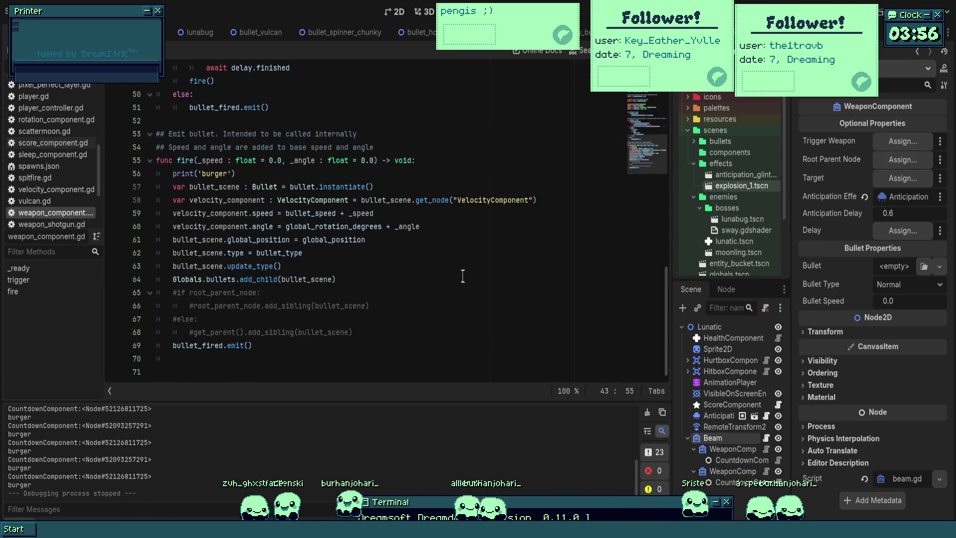
scroll(463, 276, up, 7)
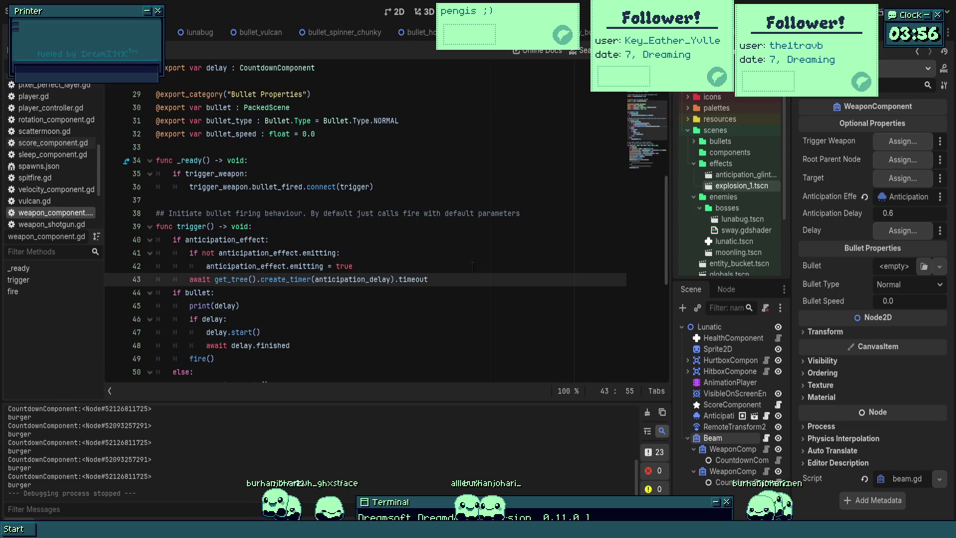
click(767, 438)
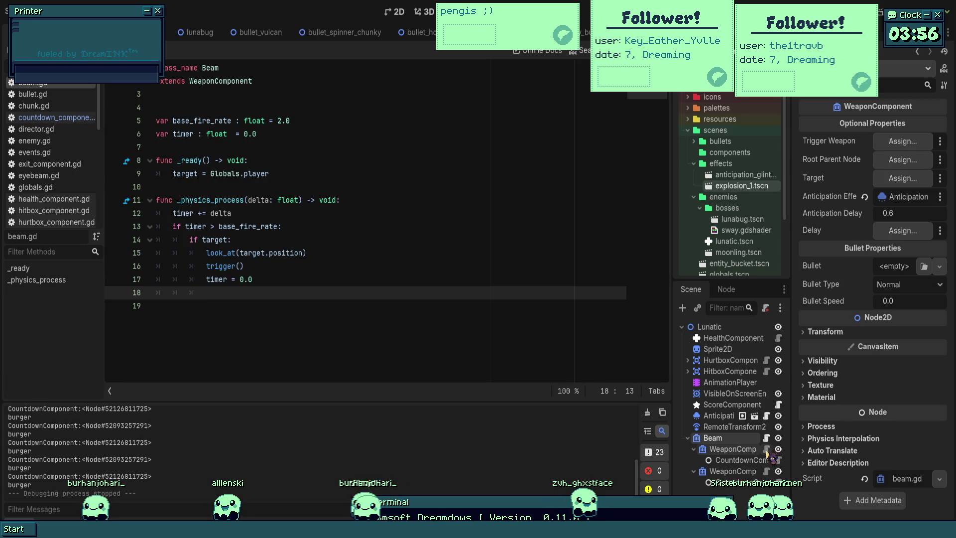
click(768, 450)
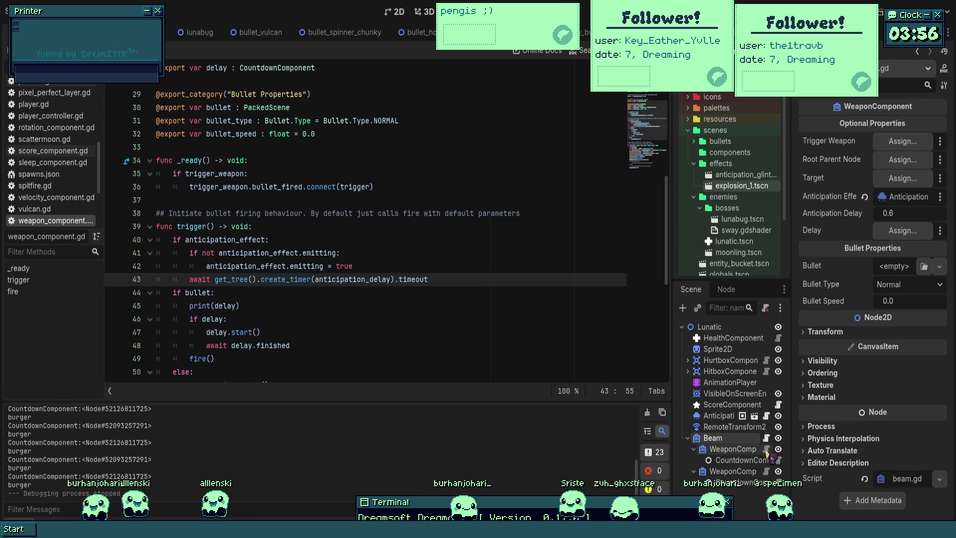
- Delete the print(delay) line, save, and set a breakpoint on line 47's await delay.finished
click(313, 298)
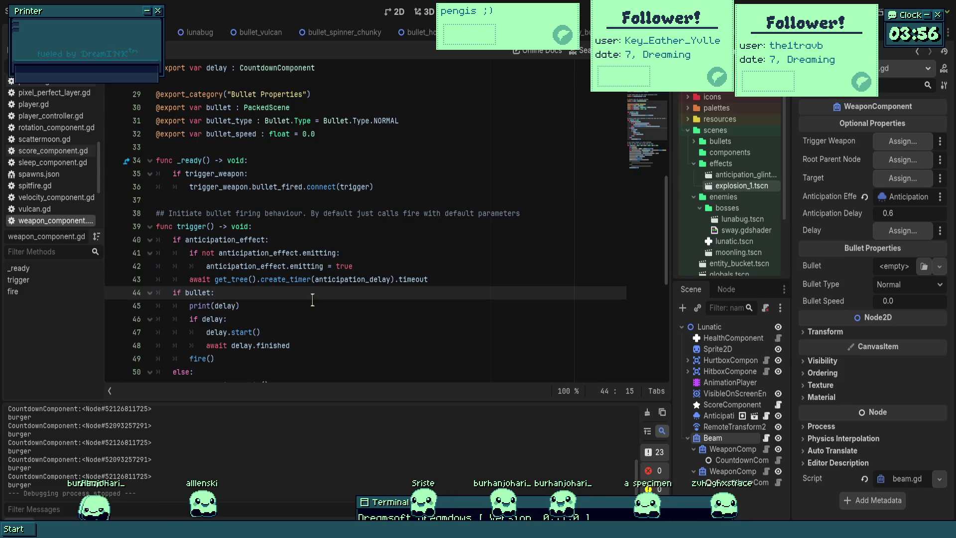
key(Down)
key(shift+Home)
key(BackSpace)
key(BackSpace)
click(243, 332)
scroll(239, 319, down, 1)
key(ctrl+s)
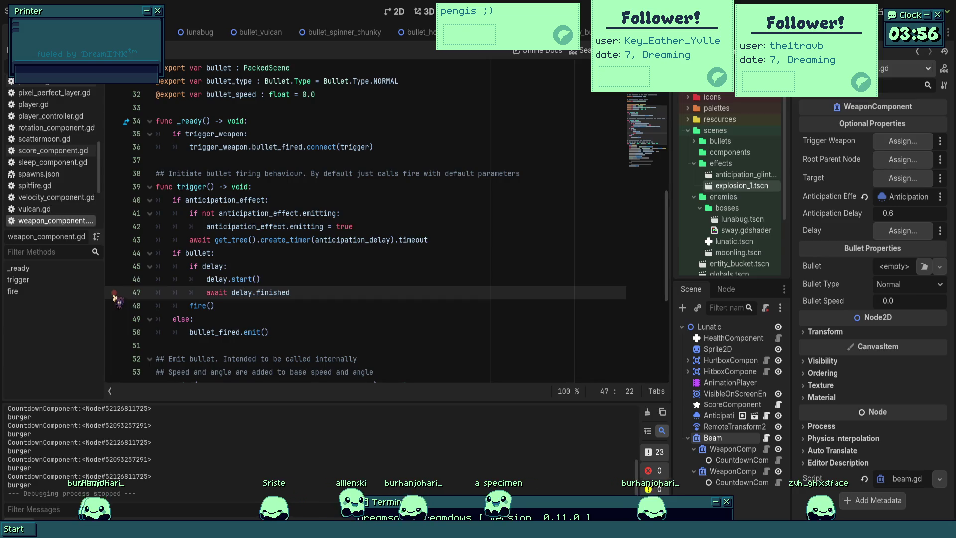
click(114, 294)
- Run to the line 47 breakpoint, stop, and check the first countdown's duration stays 0.0
key(F5)
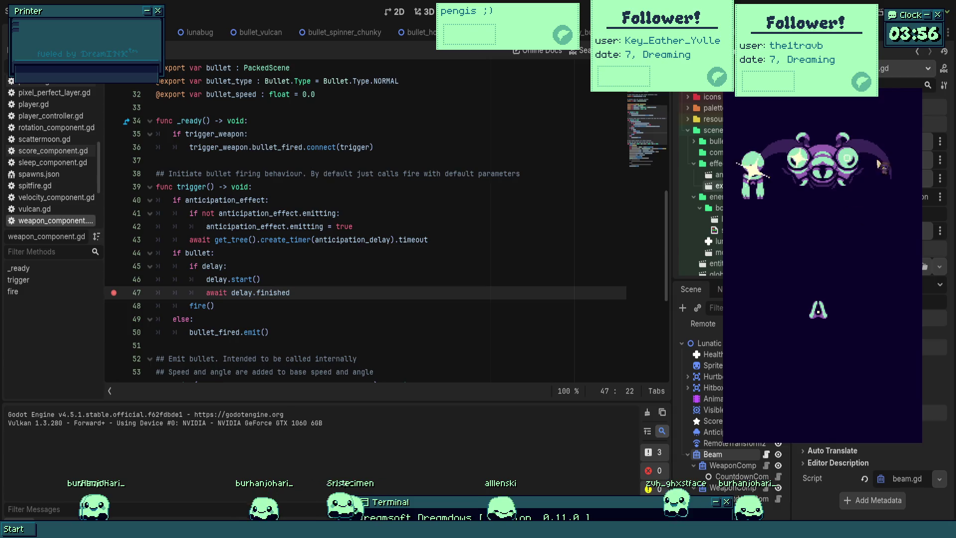
key(F8)
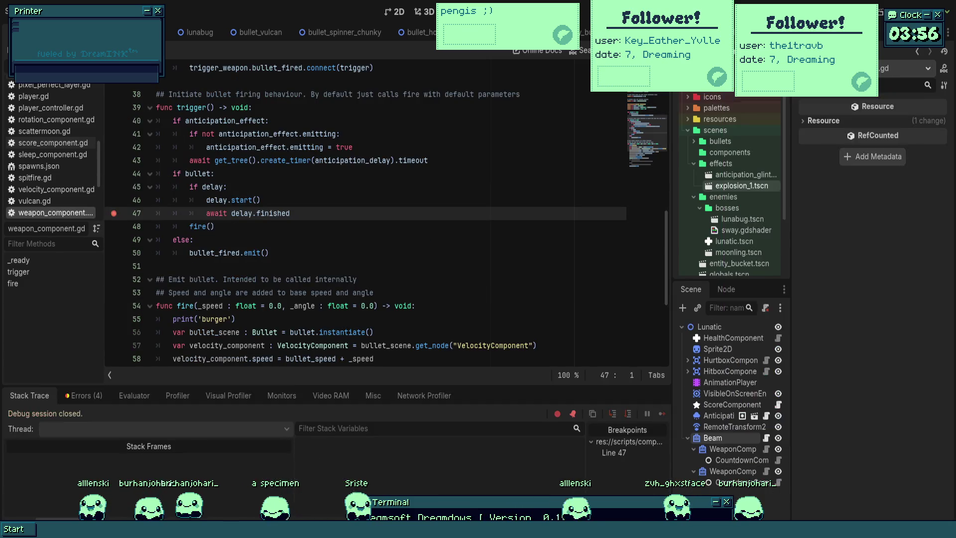
click(742, 460)
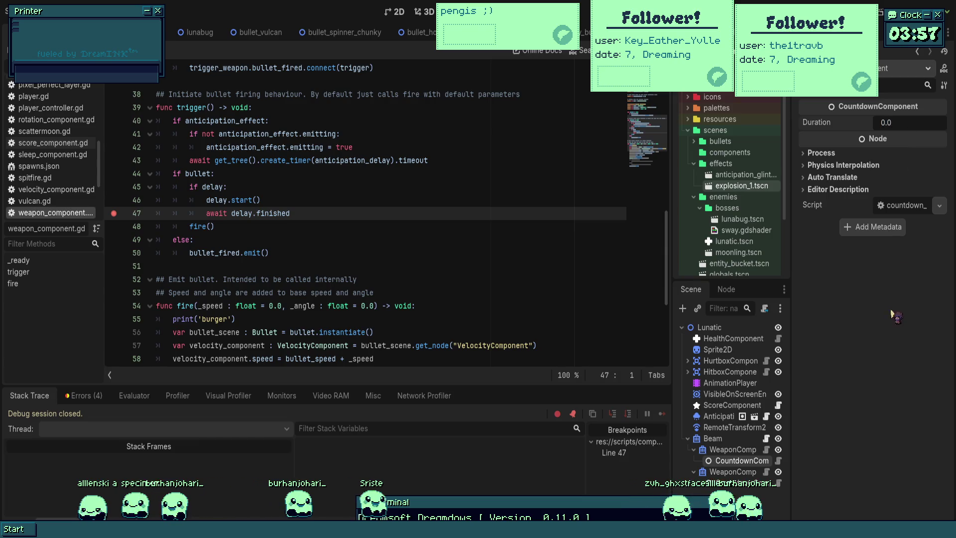
click(910, 122)
click(736, 461)
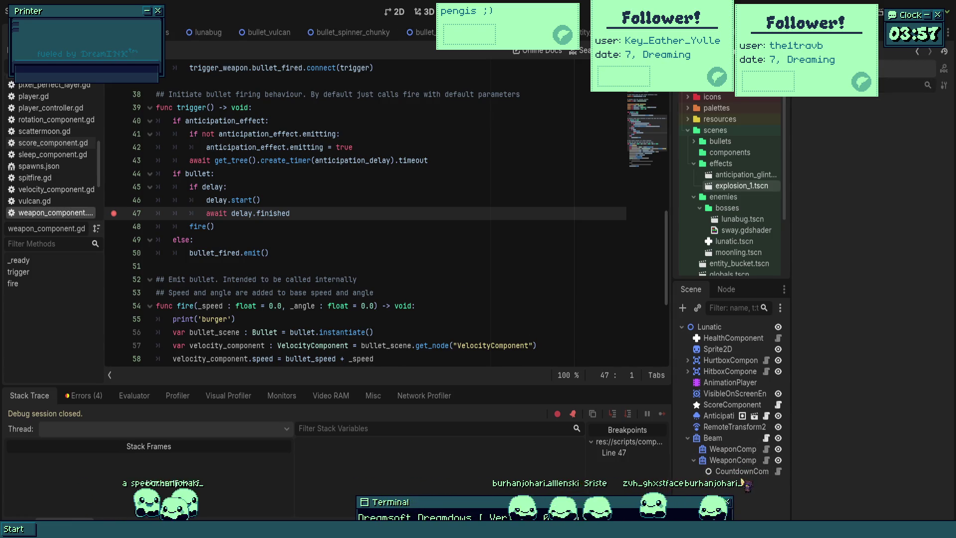
click(730, 451)
click(694, 460)
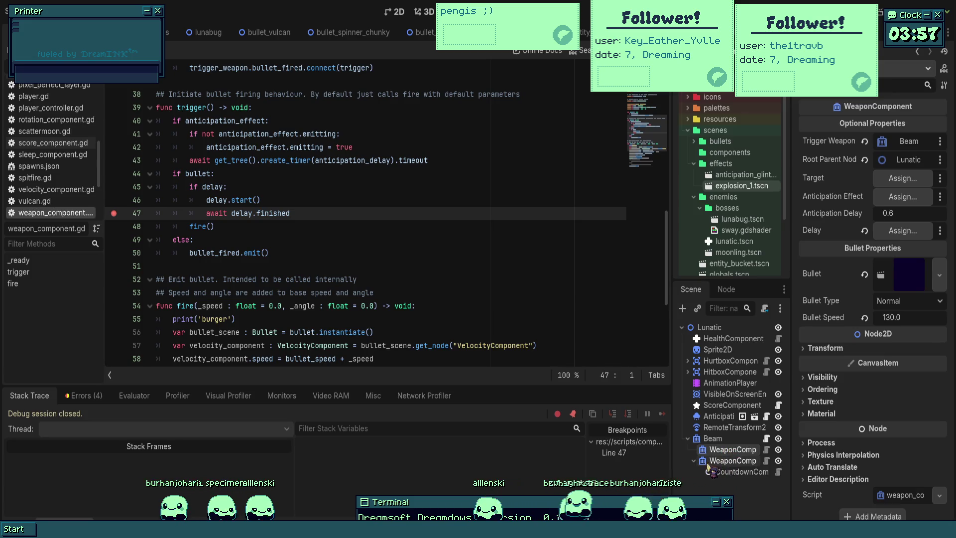
- Rerun, remove the line 47 breakpoint, resume, and confirm the boss fires after the countdown
key(F5)
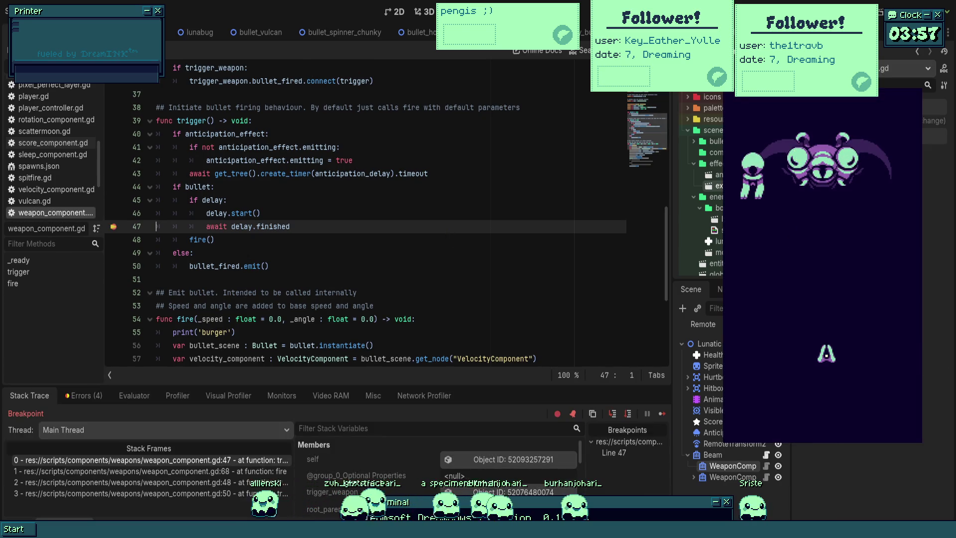
key(F9)
click(661, 414)
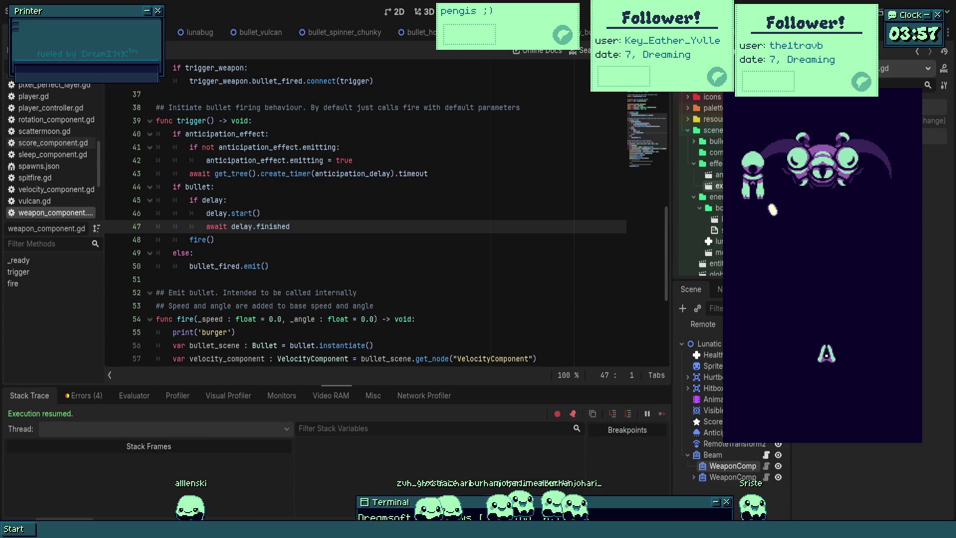
key(Down)
key(Left)
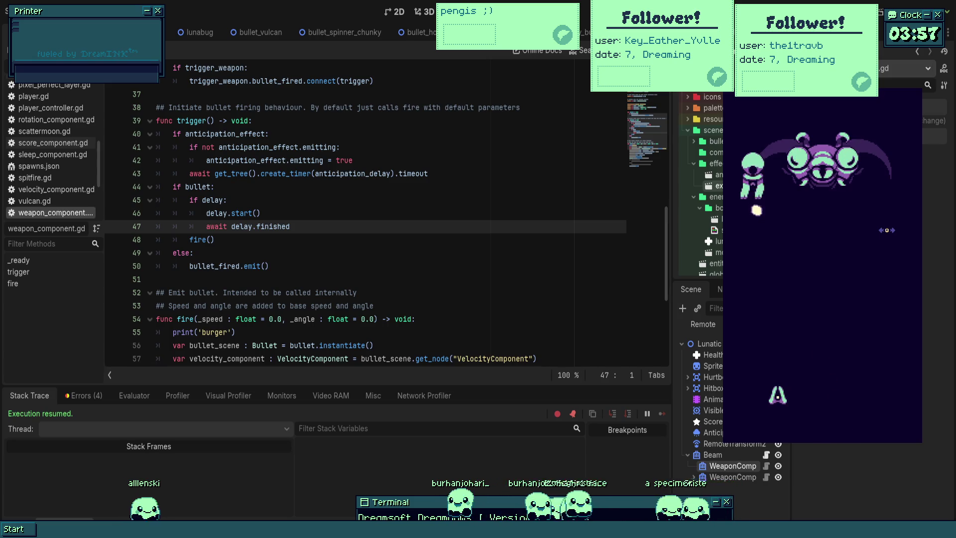
key(Right)
key(Right)
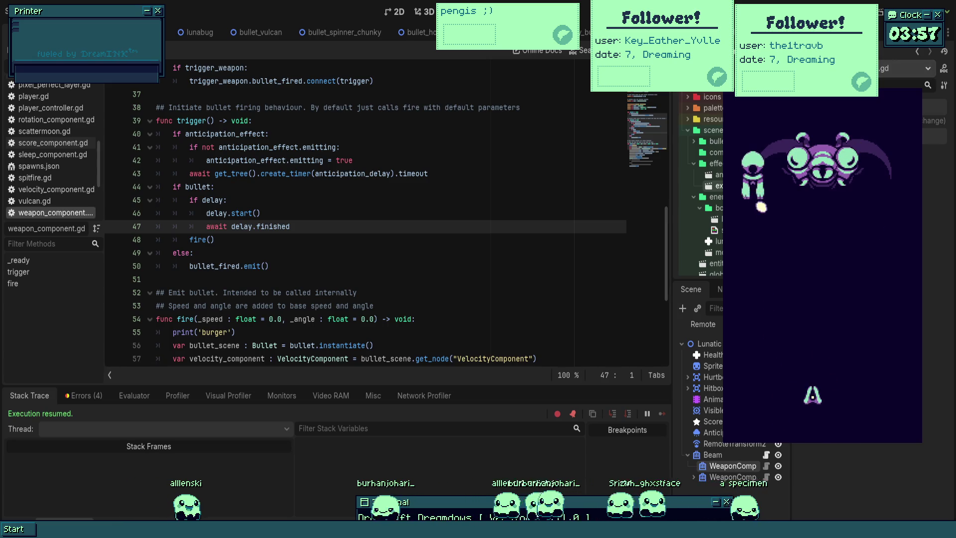
key(Escape)
- Show the second weapon component's CountdownComponent and its duration setting
click(741, 462)
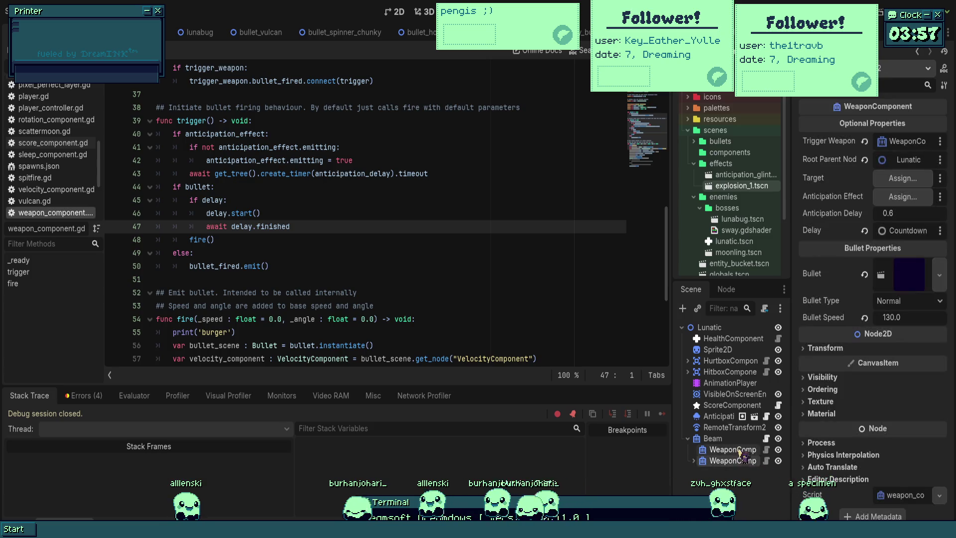
key(Right)
click(719, 472)
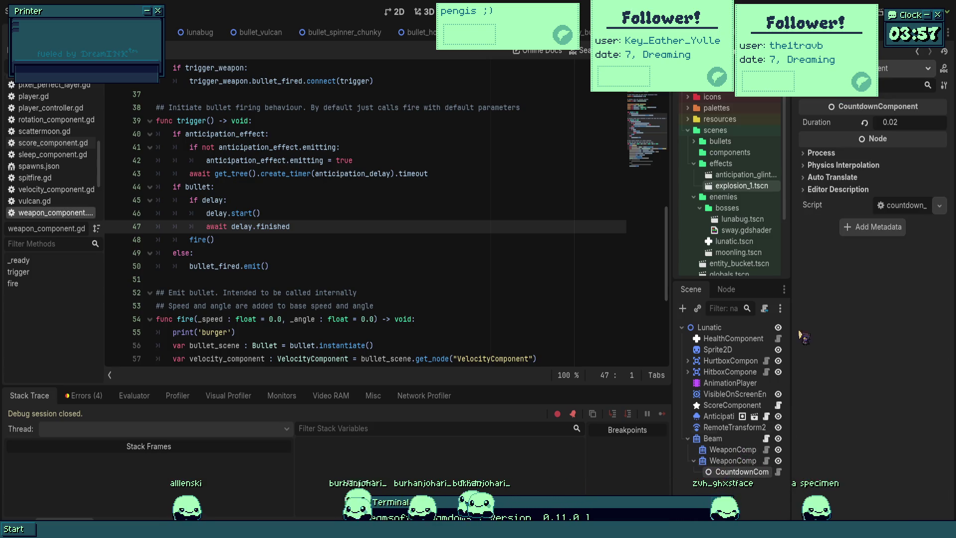
- Set the second countdown duration to 0.665, test-run the game, then open countdown_component.gd
drag(897, 122, 877, 122)
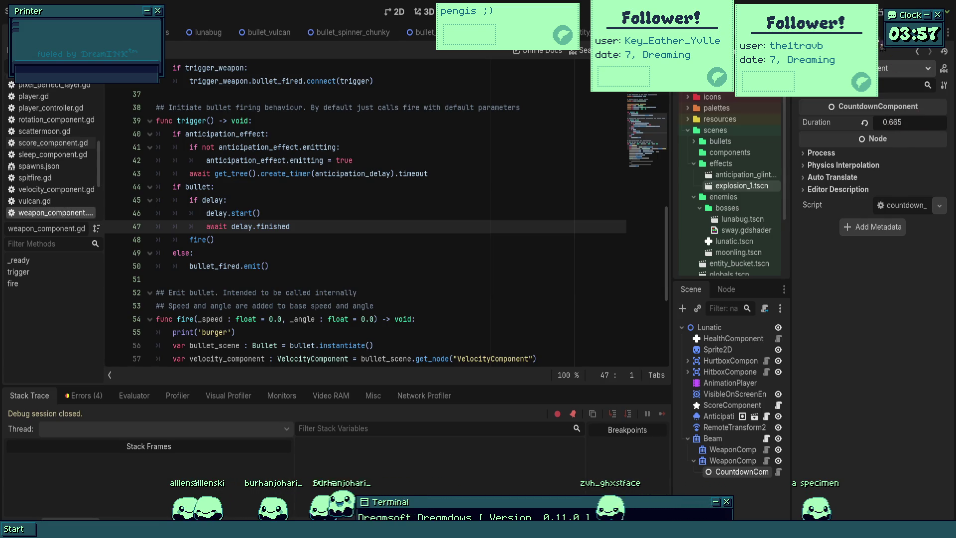
key(F5)
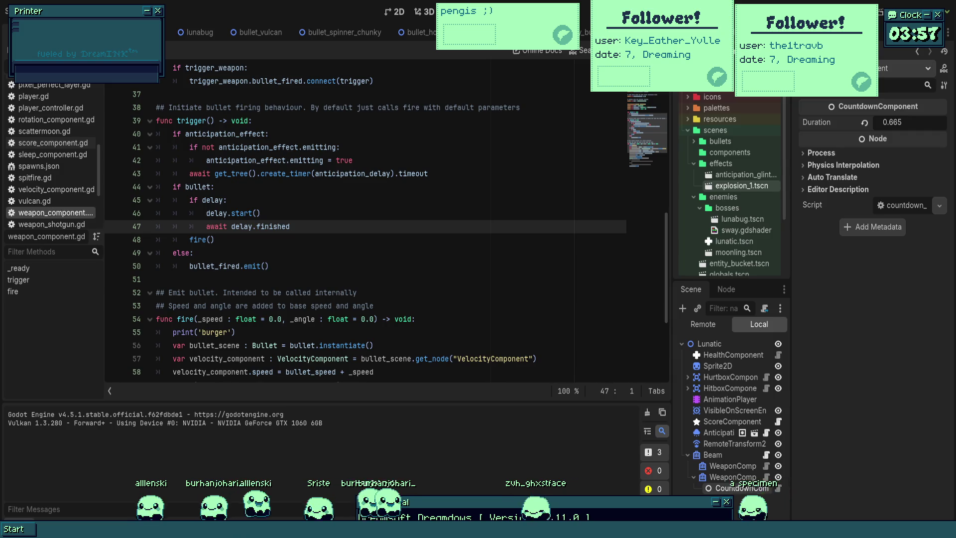
key(Up)
key(Right)
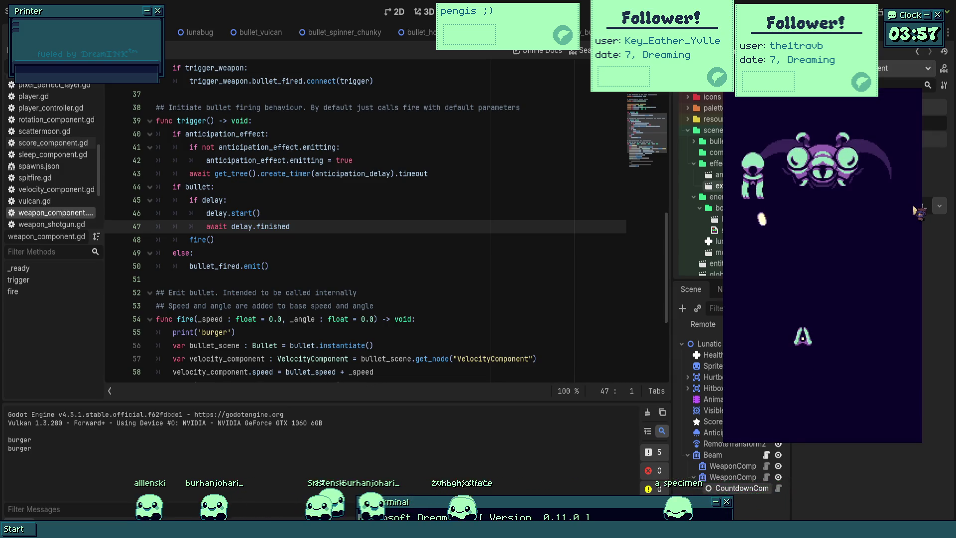
key(Right)
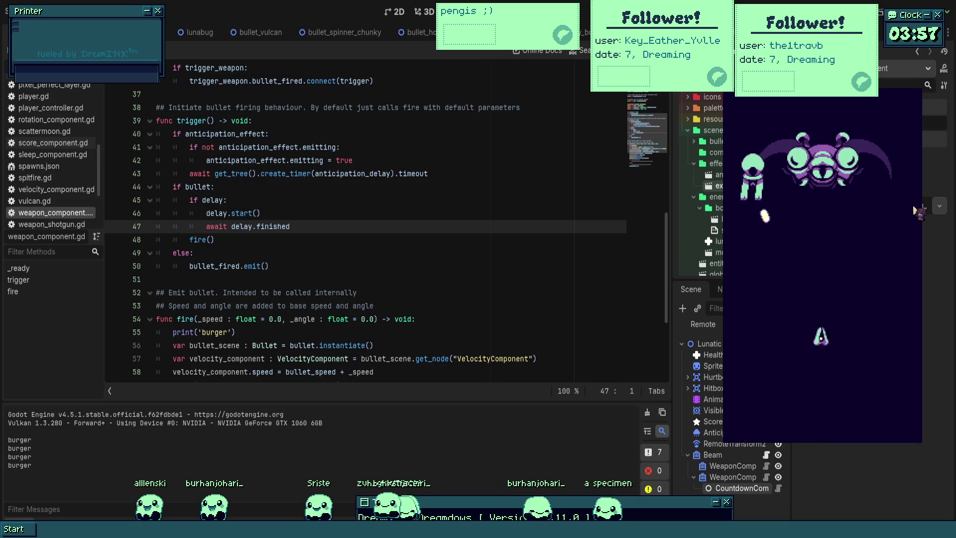
key(F8)
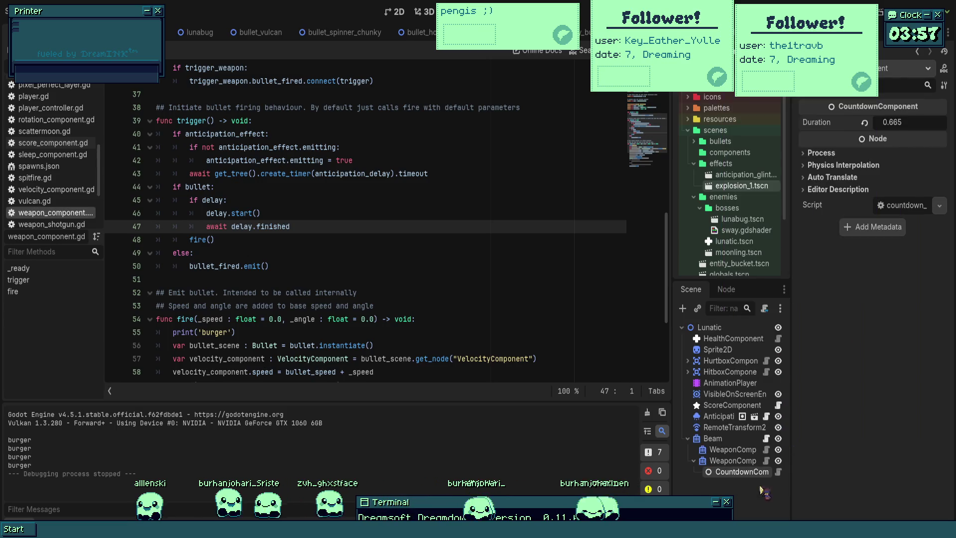
click(778, 472)
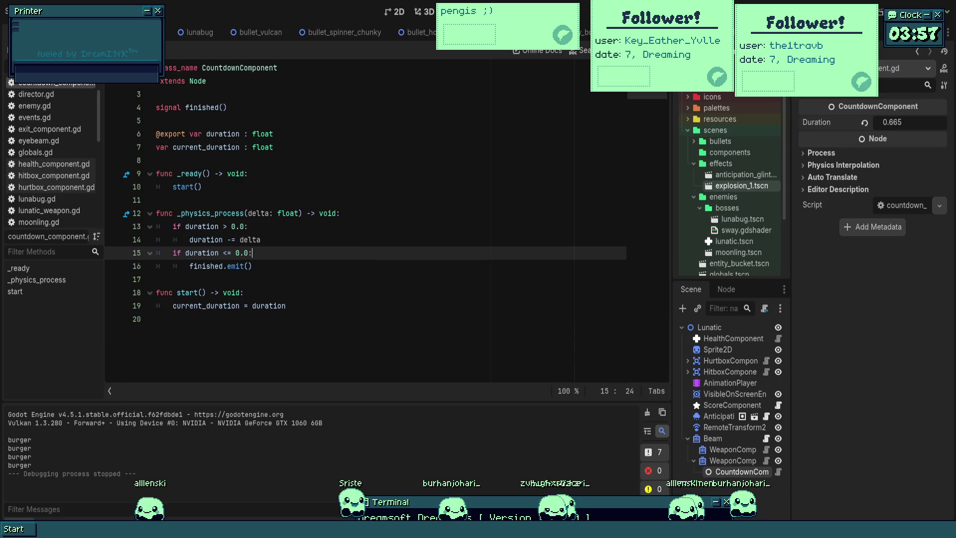
- Add a print("chikne") debug line in the countdown-finished branch and run the game
key(Return)
key(BackSpace)
text(print("chikne)
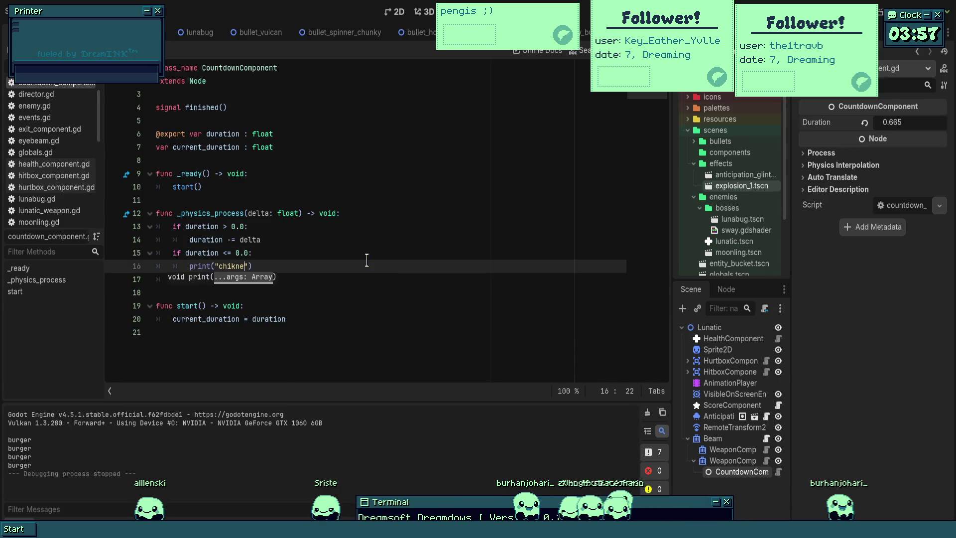
key(F5)
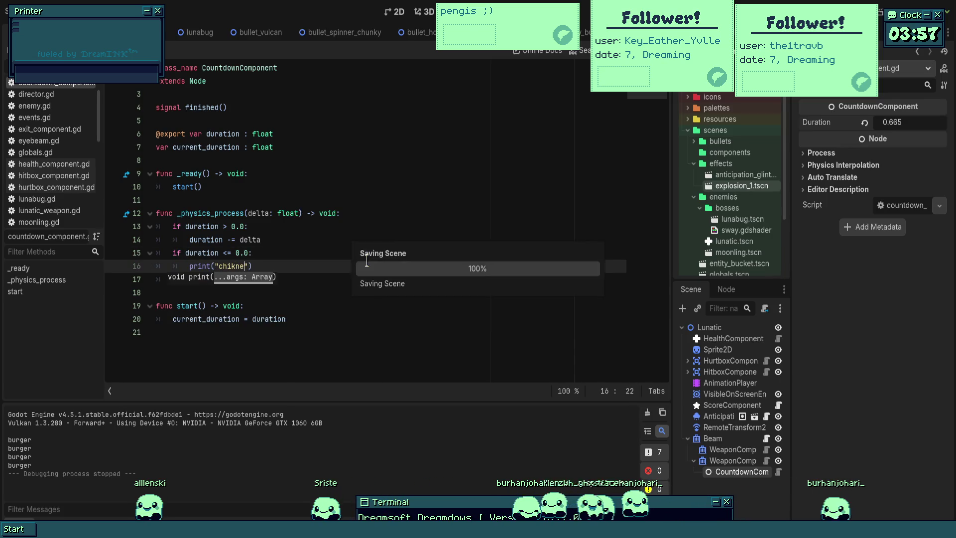
- Rerun the game, steer the player ship around, then stop it
click(435, 227)
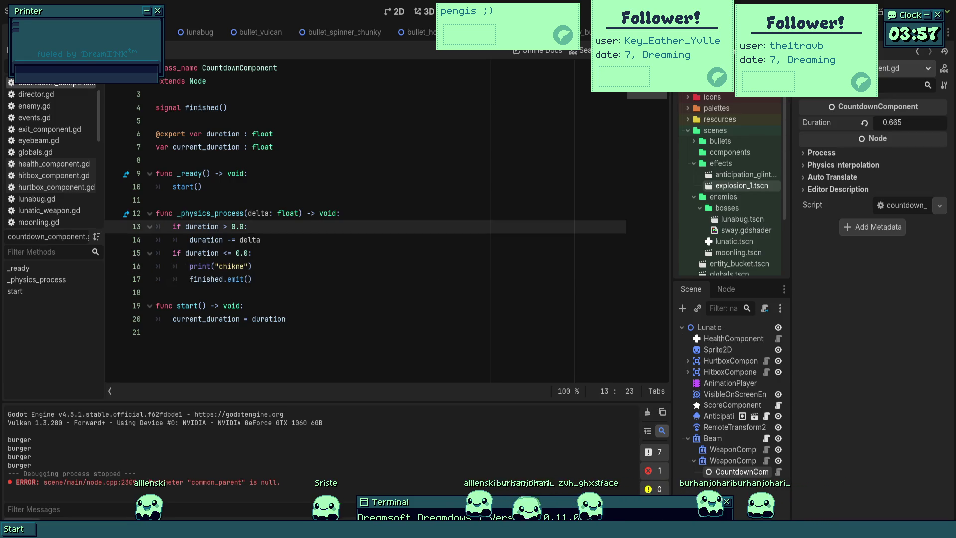
key(F5)
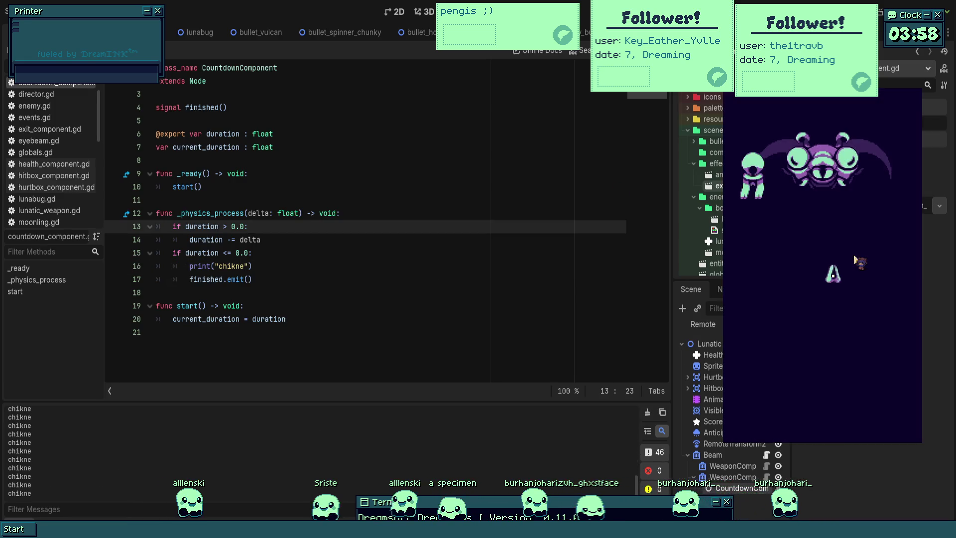
key(Left)
key(Down)
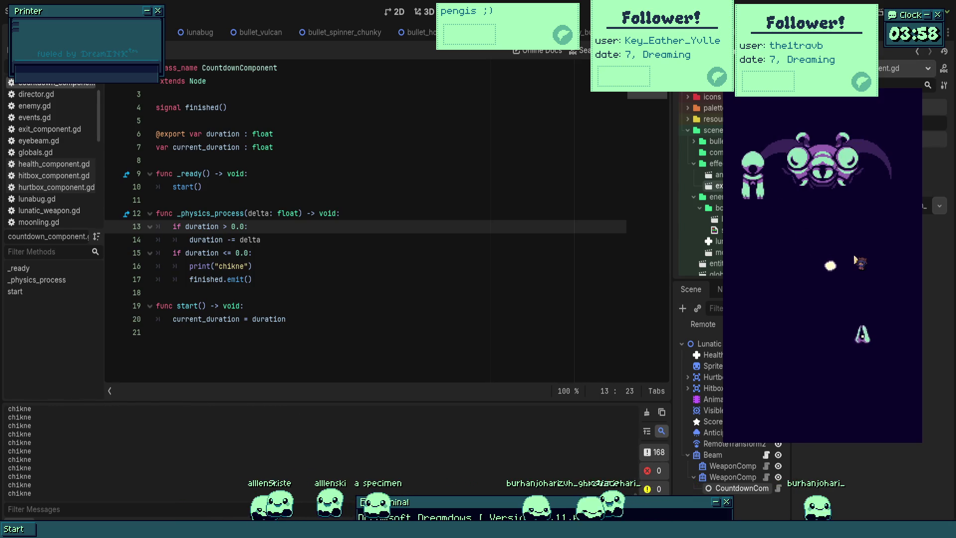
key(Left)
key(Down)
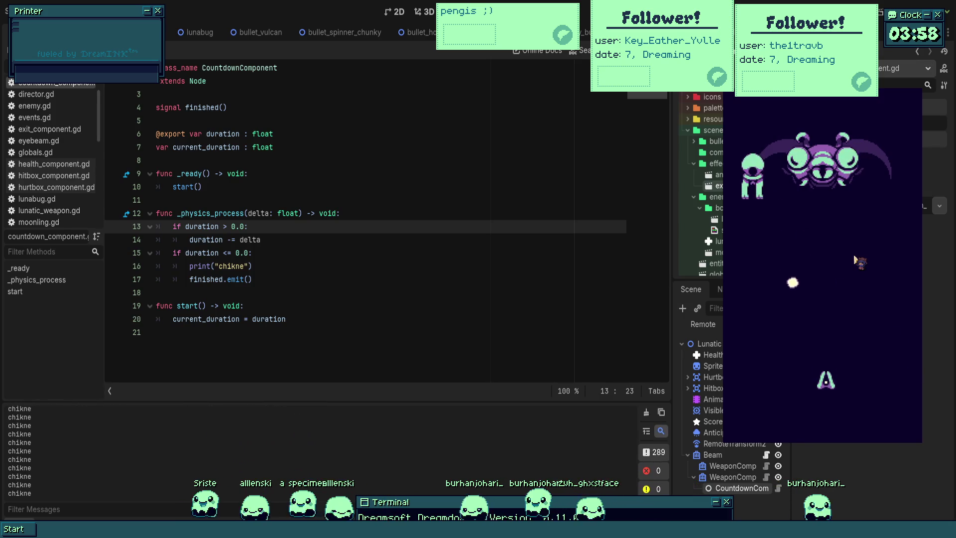
key(Right)
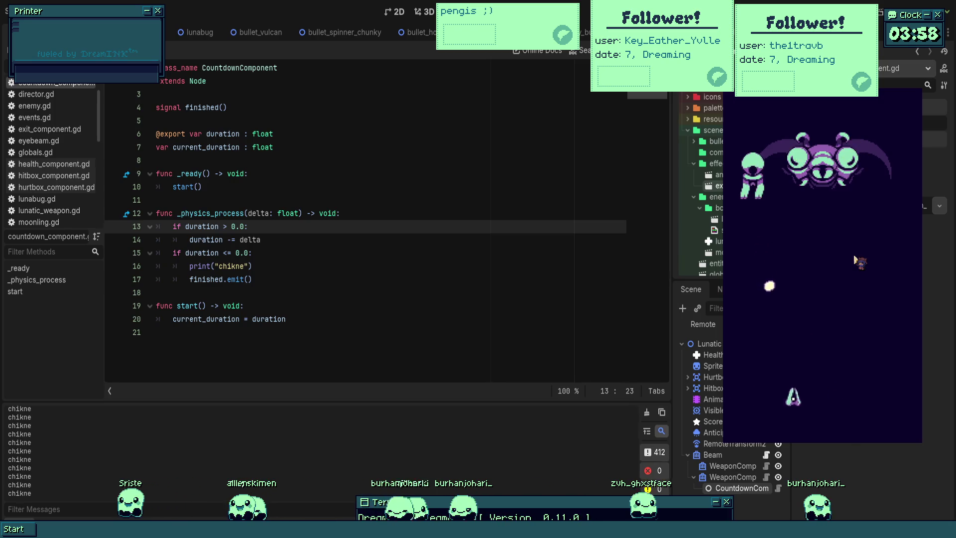
key(Up)
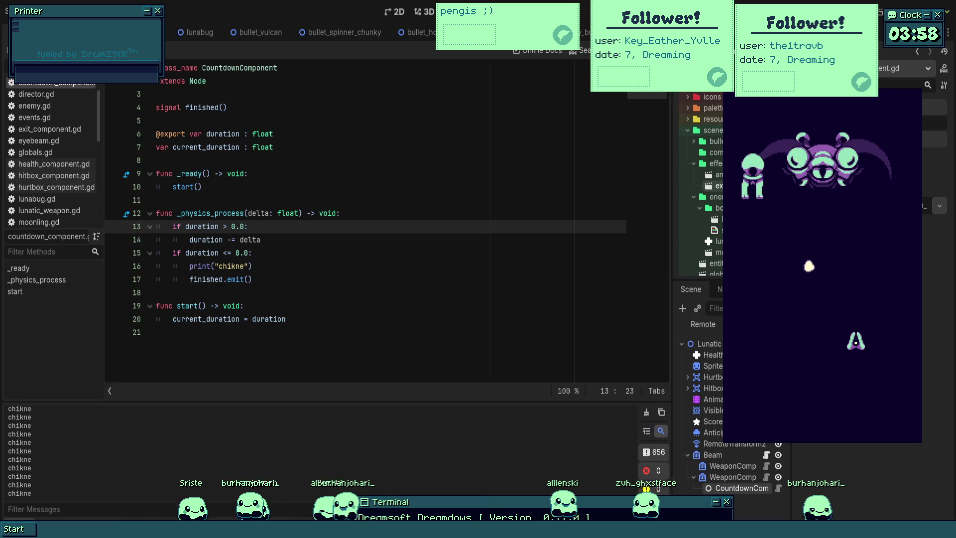
key(F8)
- Replace duration with current_duration in the first check, decrement and finished check
click(252, 279)
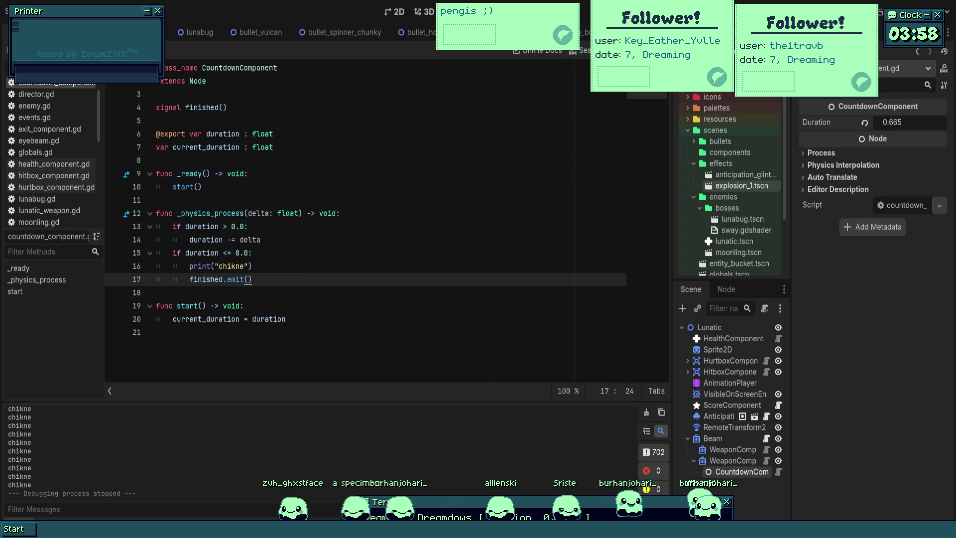
double_click(224, 147)
key(ctrl+c)
double_click(202, 227)
key(ctrl+v)
double_click(206, 239)
key(ctrl+v)
double_click(201, 253)
key(ctrl+v)
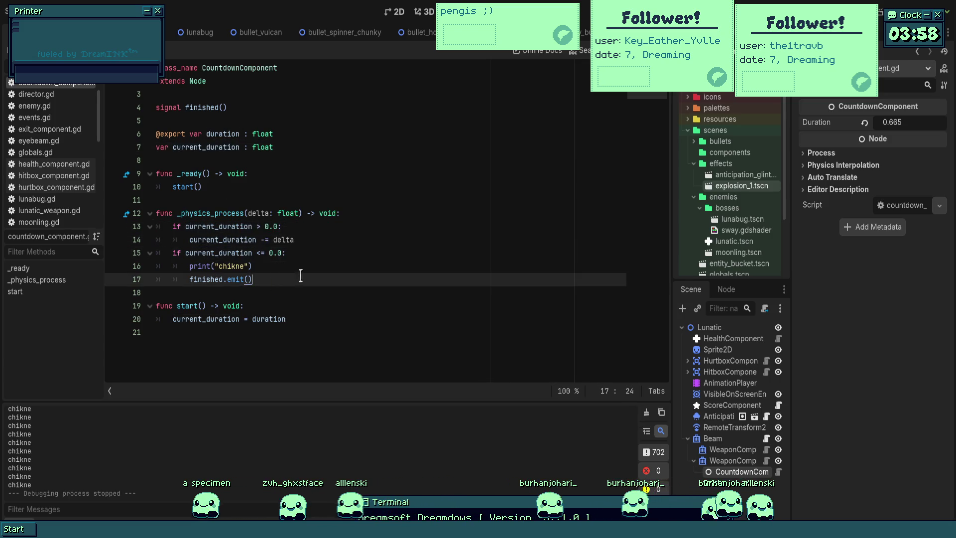
- Delete the debug print line and the blank line it leaves
drag(253, 266, 172, 266)
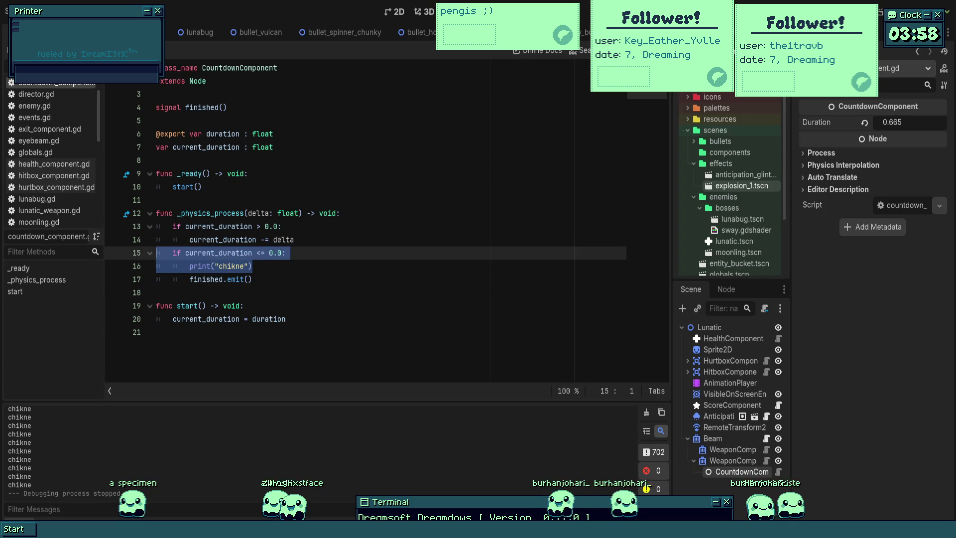
key(BackSpace)
key(BackSpace)
click(287, 305)
- Run and stop the game, then set the countdown Duration to 0.02
key(F5)
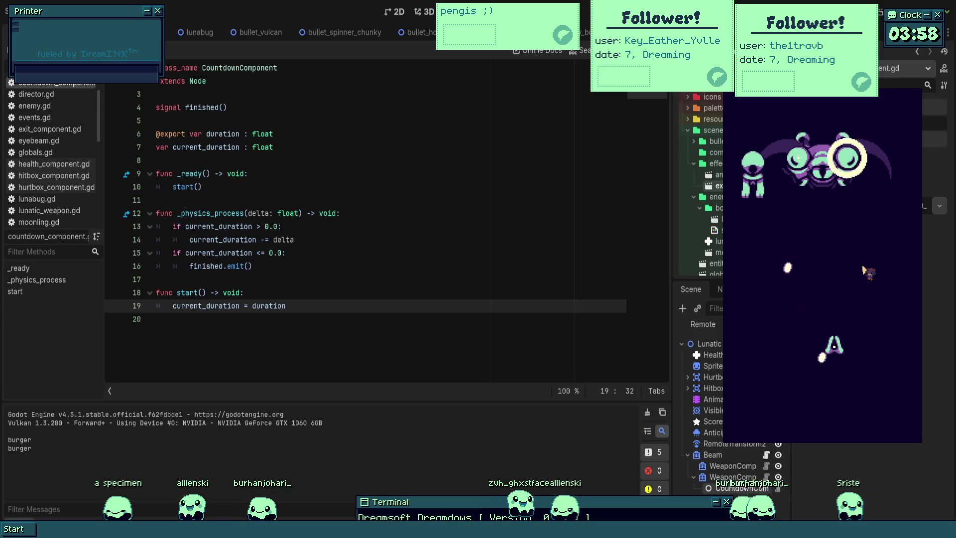
key(F8)
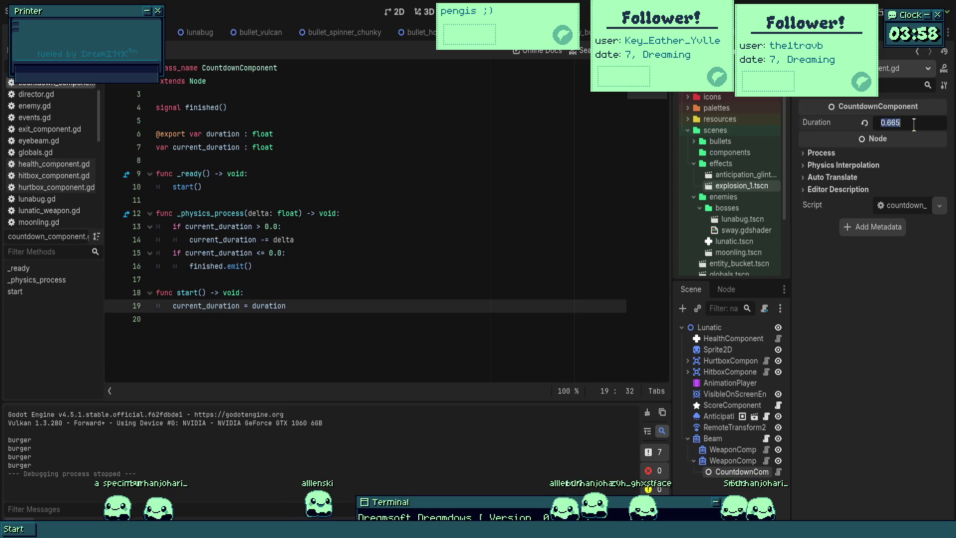
key(Escape)
text(.02)
key(Return)
- Run the game with the 0.02 countdown and steer the ship to watch the boss fire
key(F5)
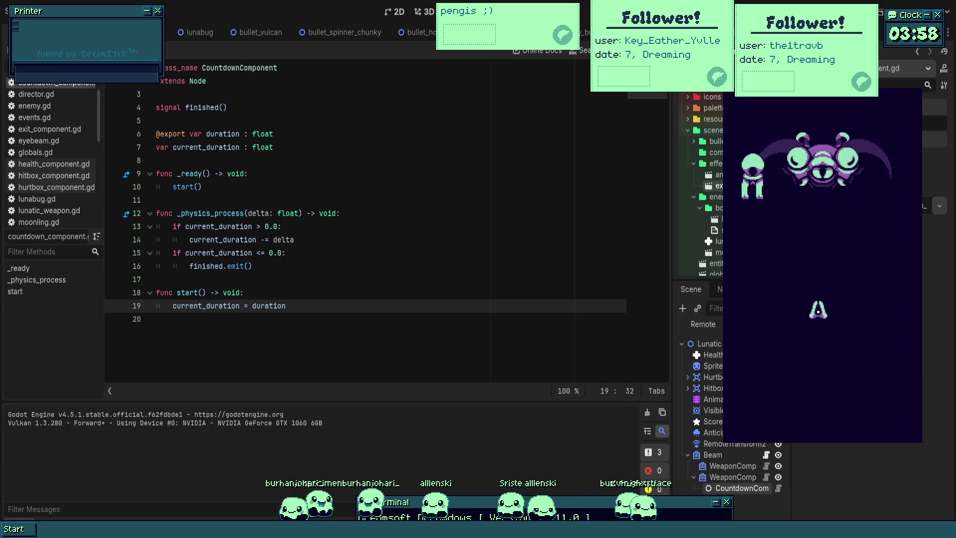
key(Up)
key(Left)
key(Right)
key(Up)
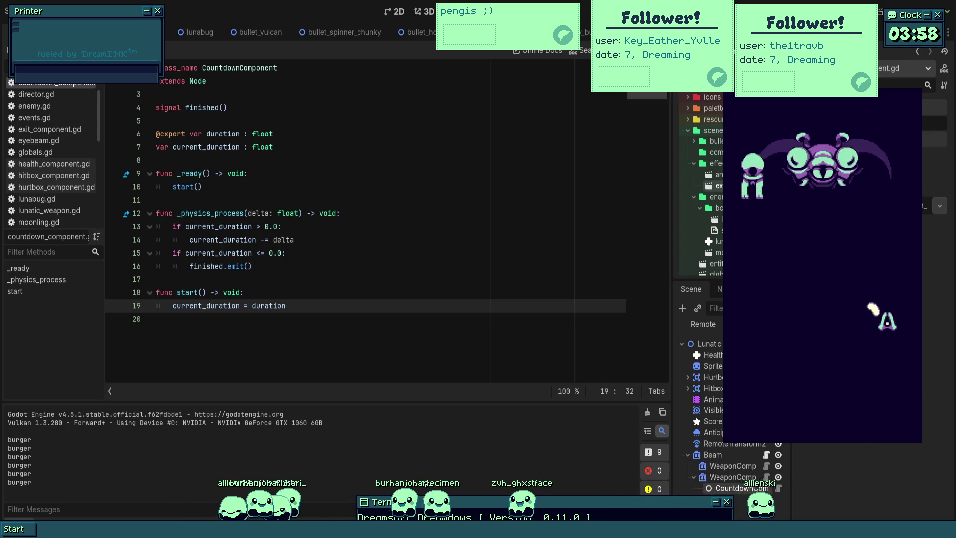
click(694, 460)
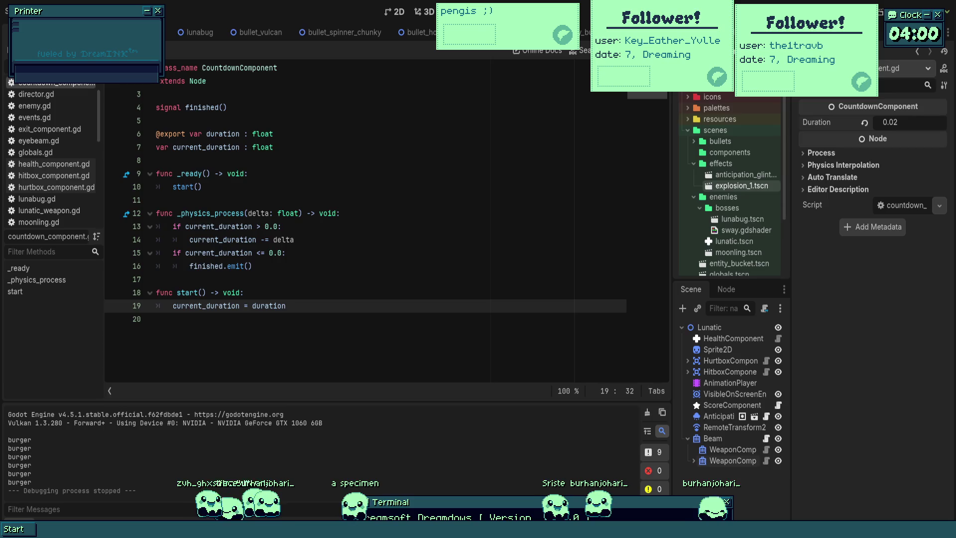
- Delete the print('burger') line from the fire function in weapon_component.gd
click(252, 265)
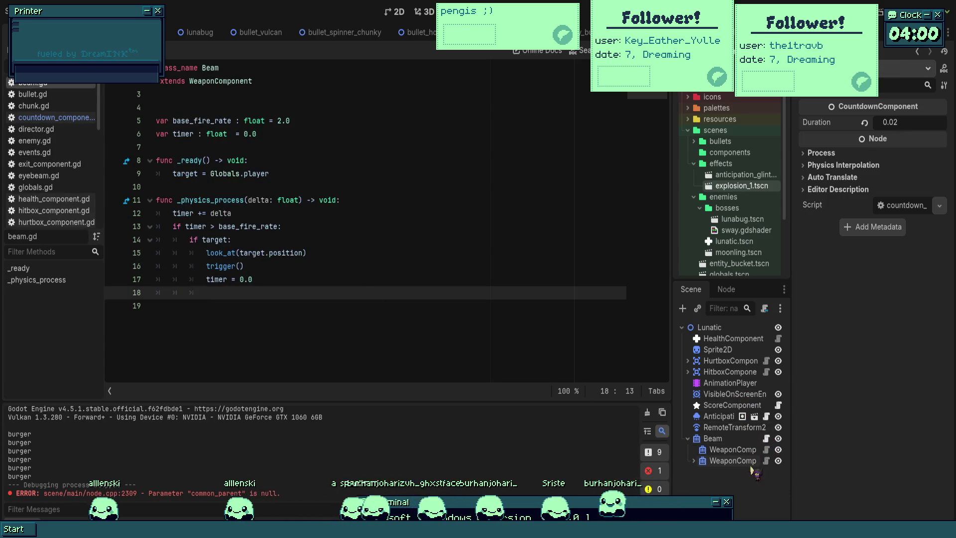
click(766, 461)
click(378, 306)
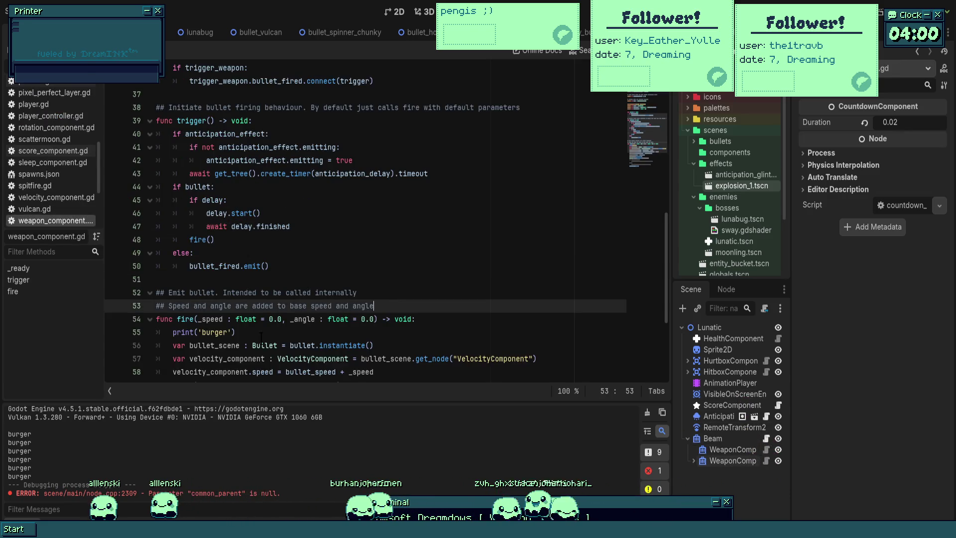
click(261, 337)
key(shift+Home)
key(BackSpace)
key(BackSpace)
key(Up)
key(Up)
key(Up)
scroll(364, 225, up, 2)
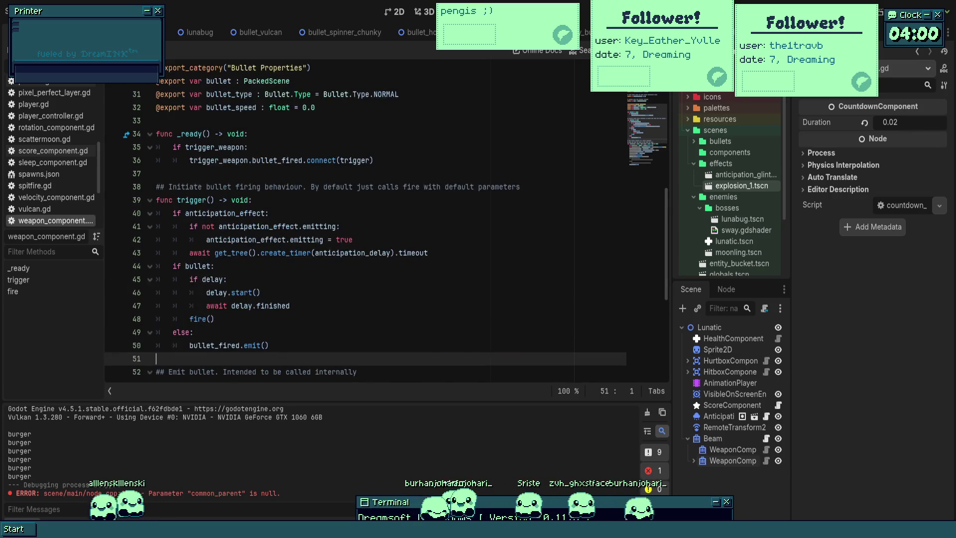
scroll(324, 275, up, 2)
scroll(324, 276, down, 7)
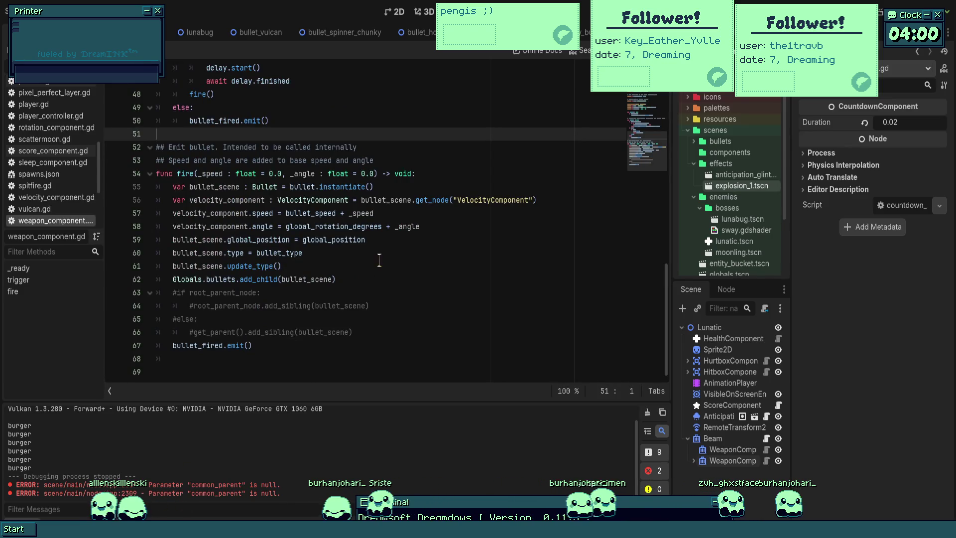
click(378, 254)
- Return to the 2D scene view and run the game to test the boss
click(396, 11)
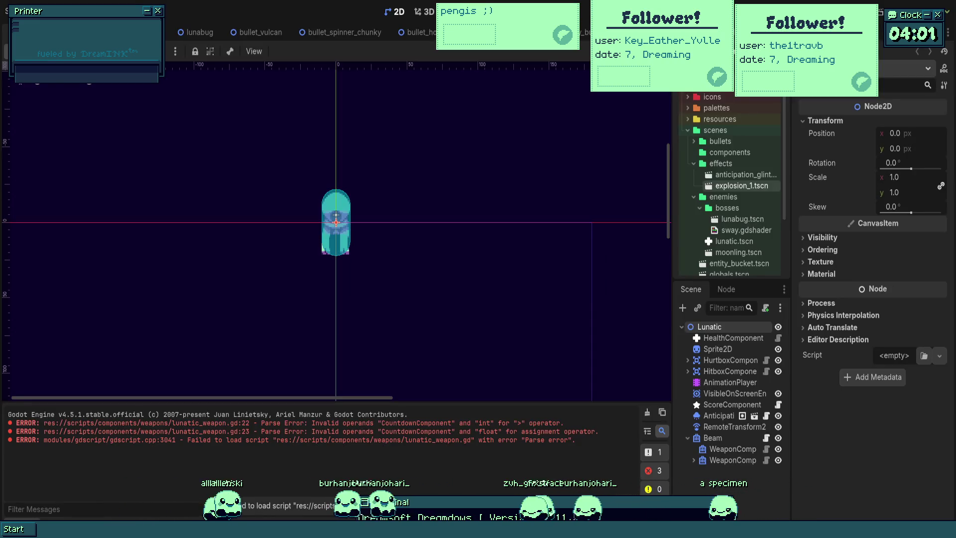
key(F5)
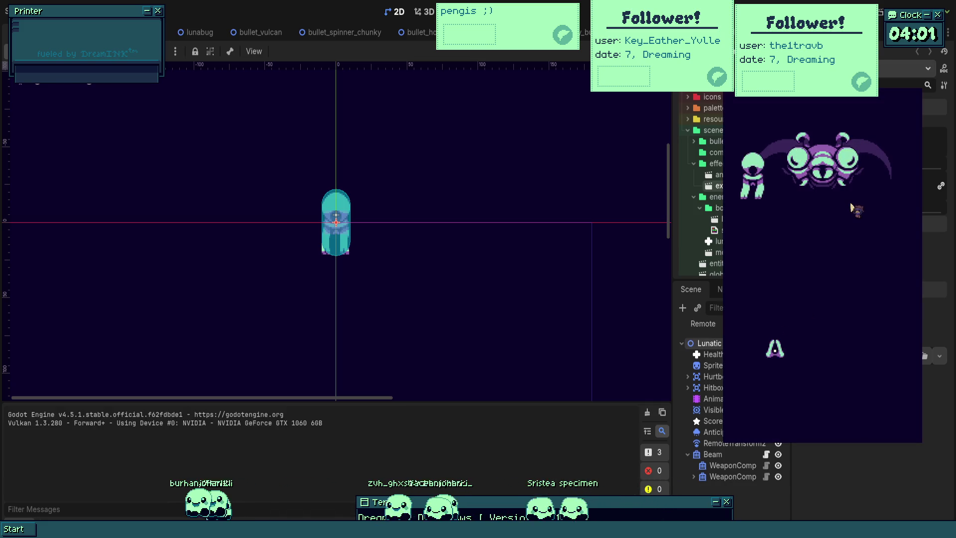
key(Right)
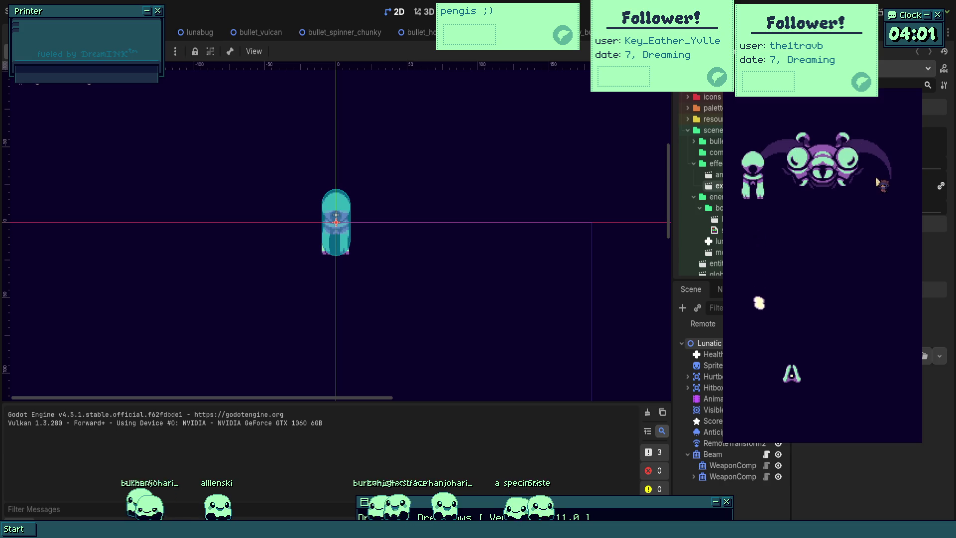
key(Right)
key(Up)
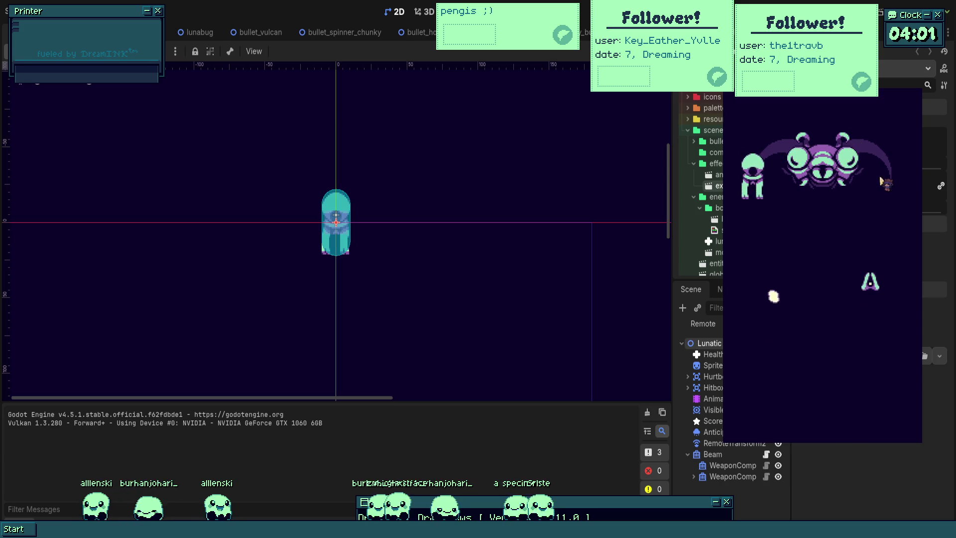
key(Down)
key(Left)
key(Left)
key(Right)
key(Up)
key(Left)
key(Down)
key(Left)
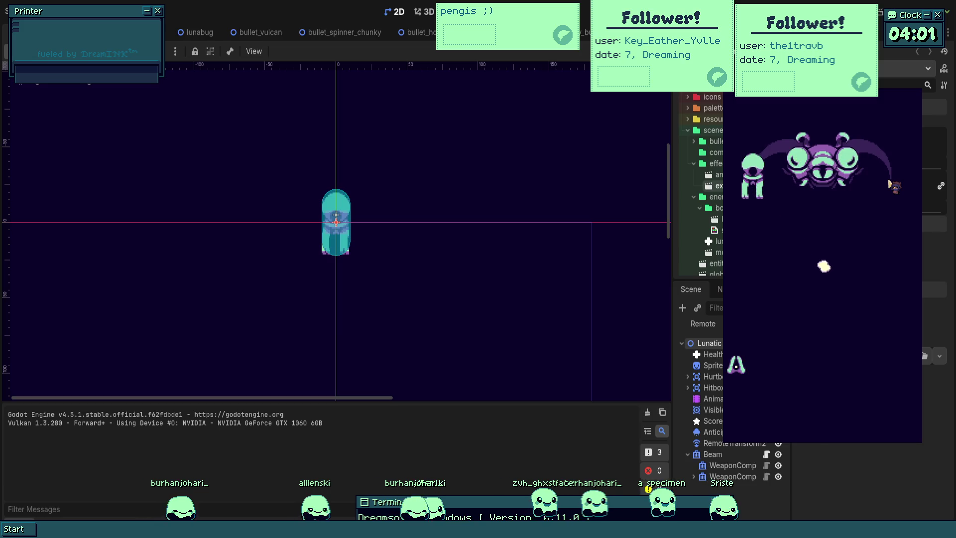
key(Right)
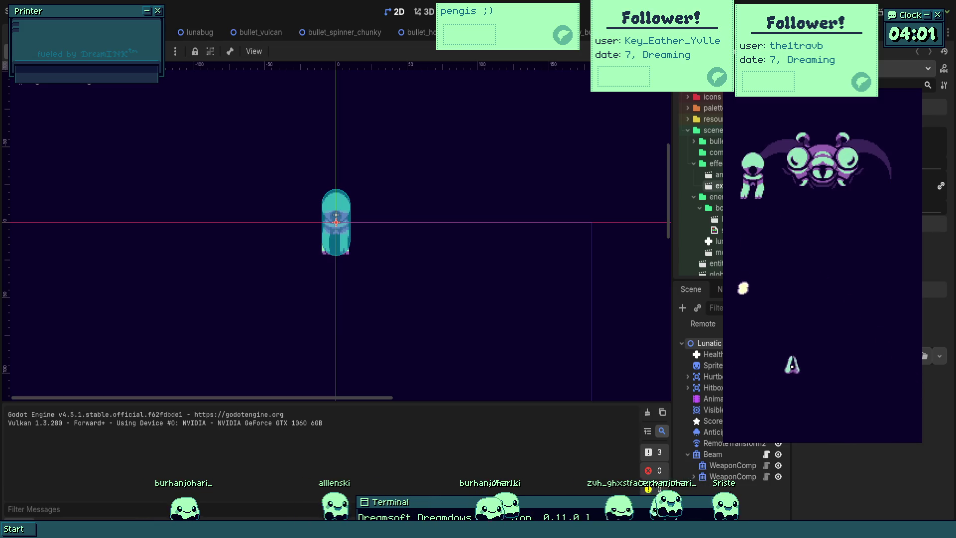
key(Escape)
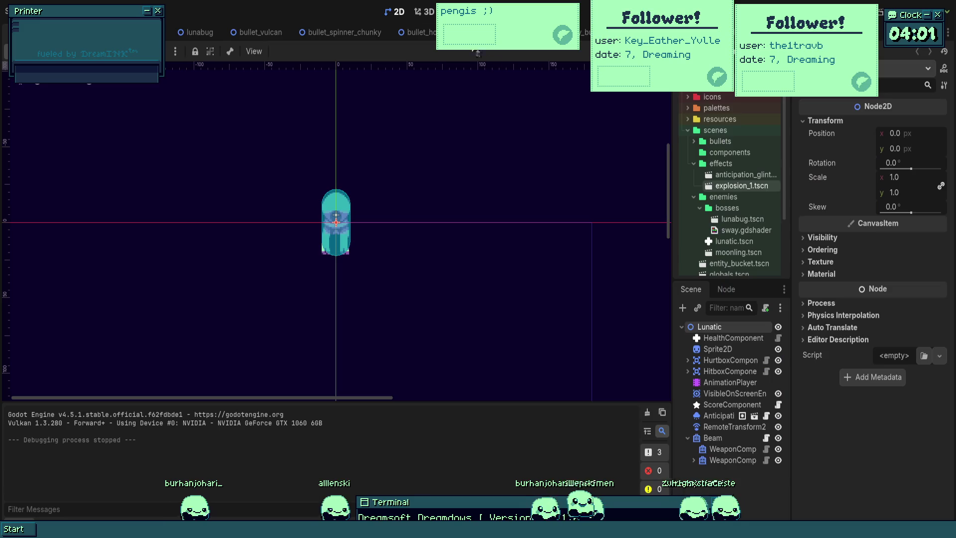
key(ctrl+F3)
click(417, 186)
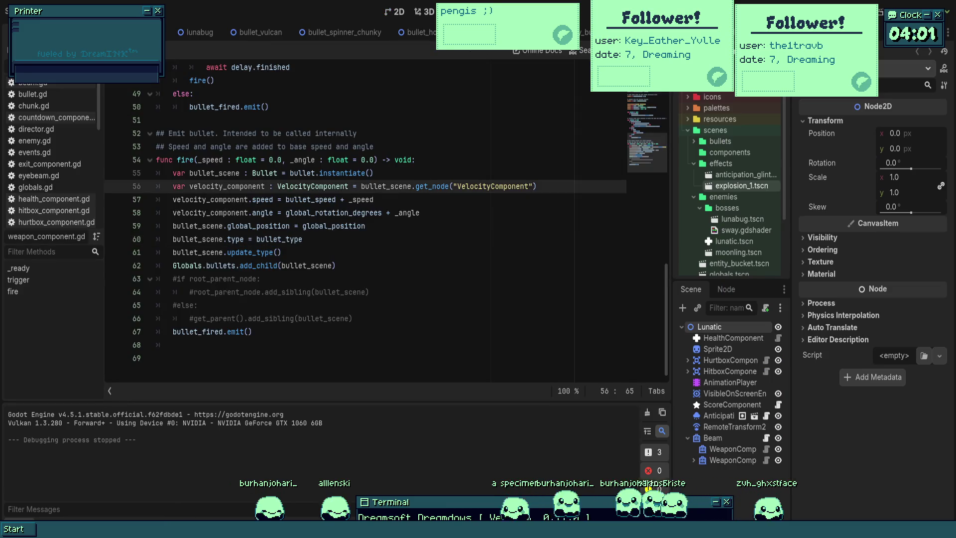
- Remove look_at(target.position) from Beam's _physics_process and save the script
click(767, 437)
click(299, 253)
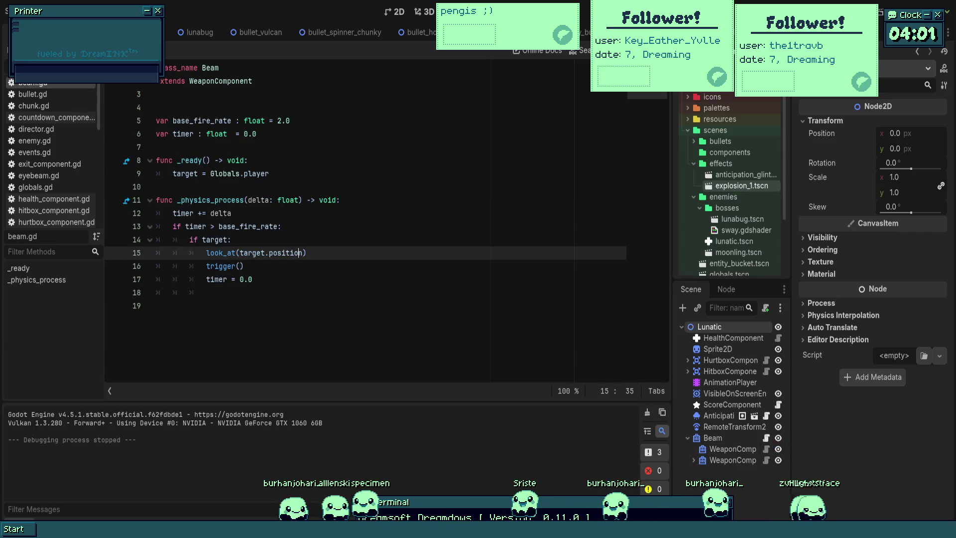
drag(320, 254, 206, 253)
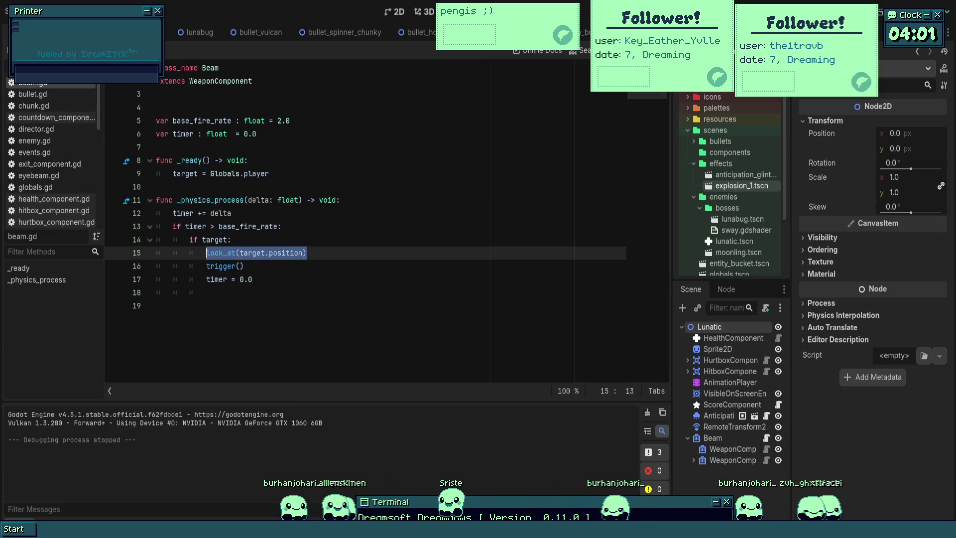
key(BackSpace)
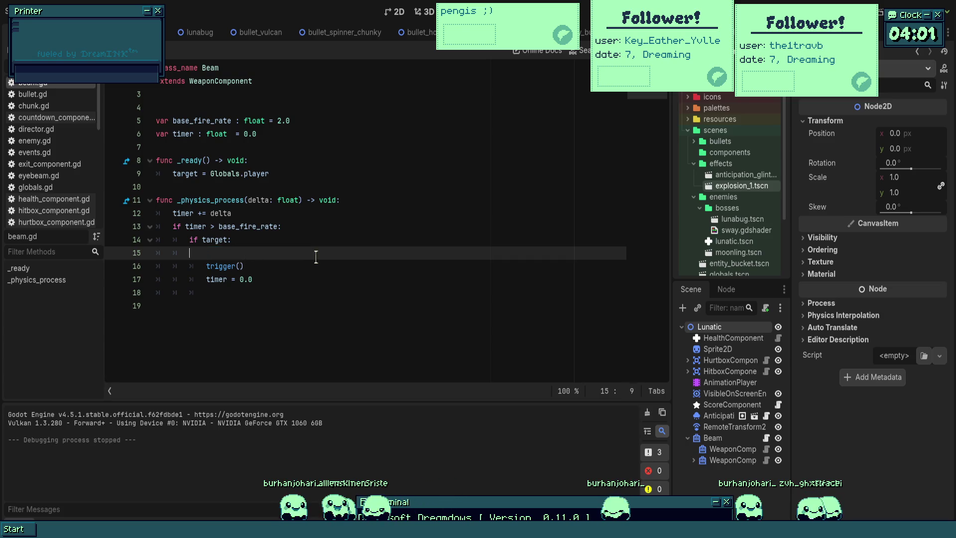
key(BackSpace)
key(BackSpace)
key(Down)
key(Down)
key(End)
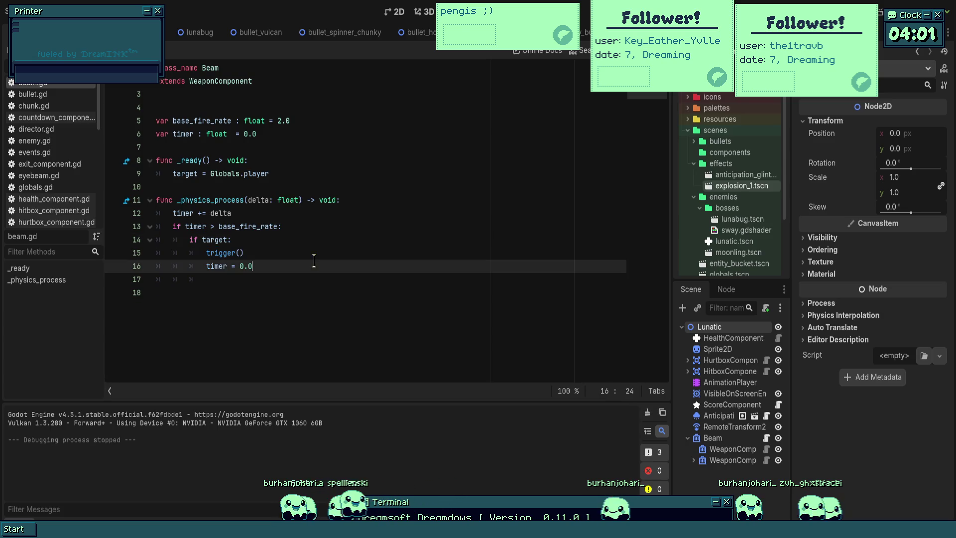
key(ctrl+s)
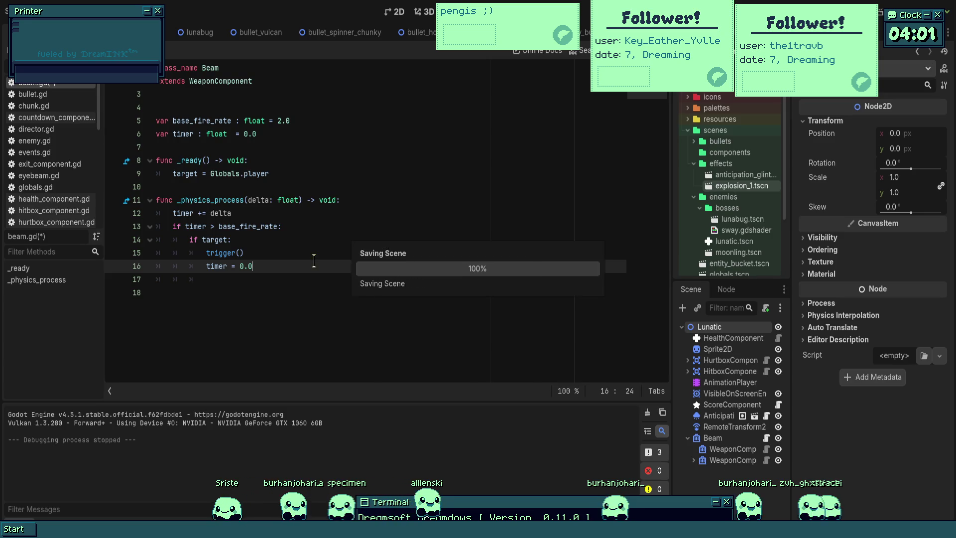
key(Up)
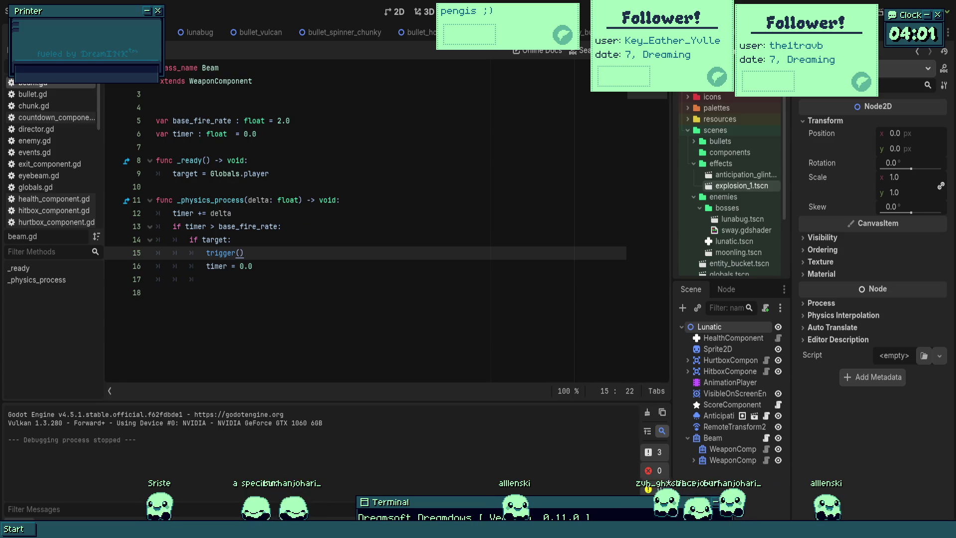
- Undo the deletion to bring the look_at line back
key(Up)
key(Up)
key(Up)
key(End)
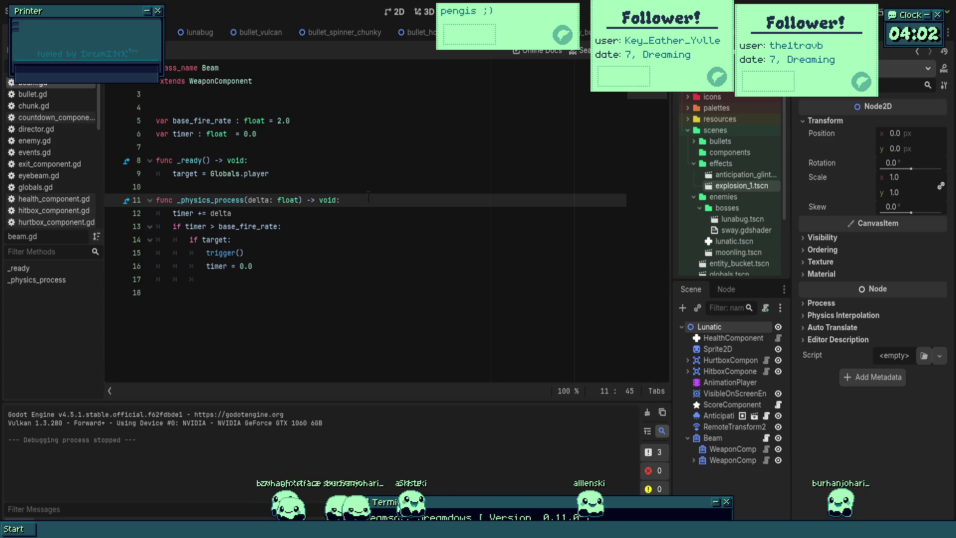
key(ctrl+z)
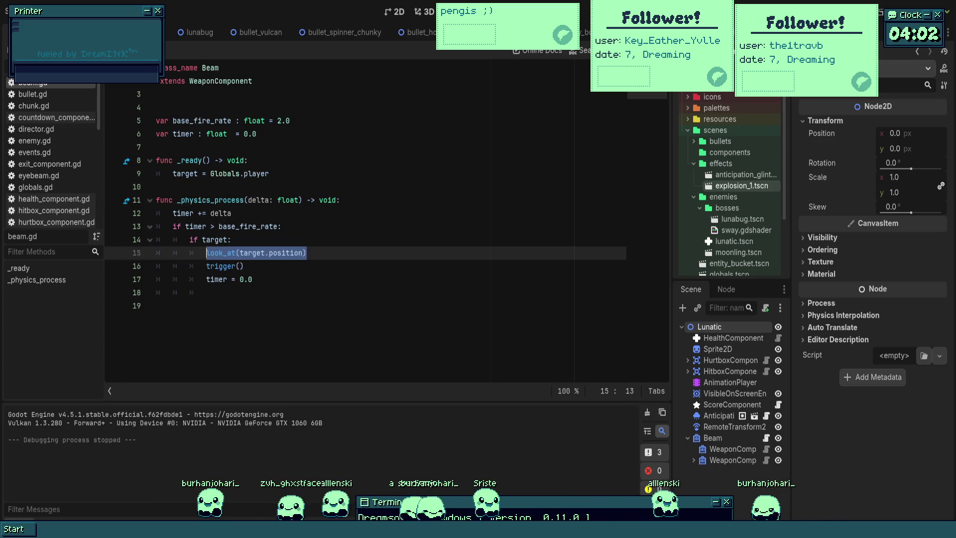
key(ctrl+z)
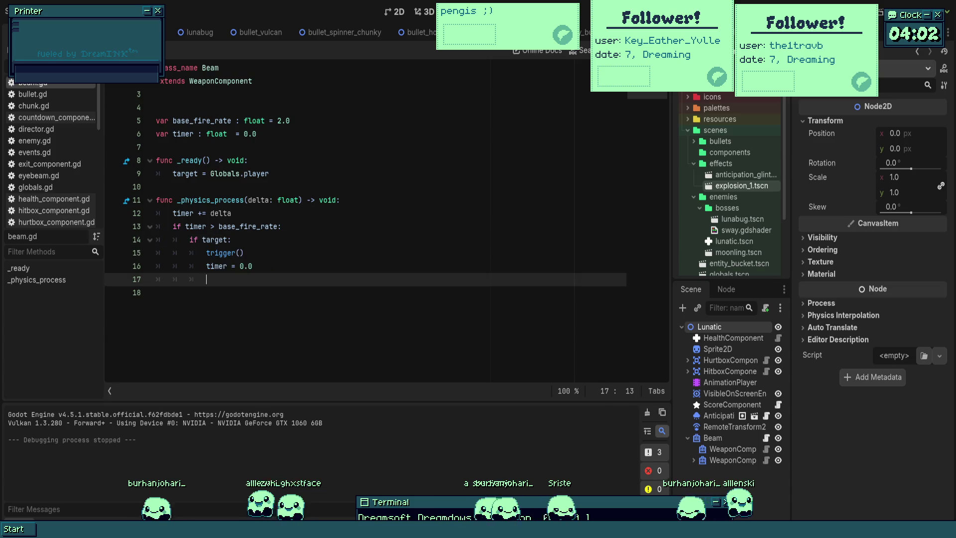
- Declare a new func trigger() -> void: below _physics_process
click(269, 292)
key(Tab)
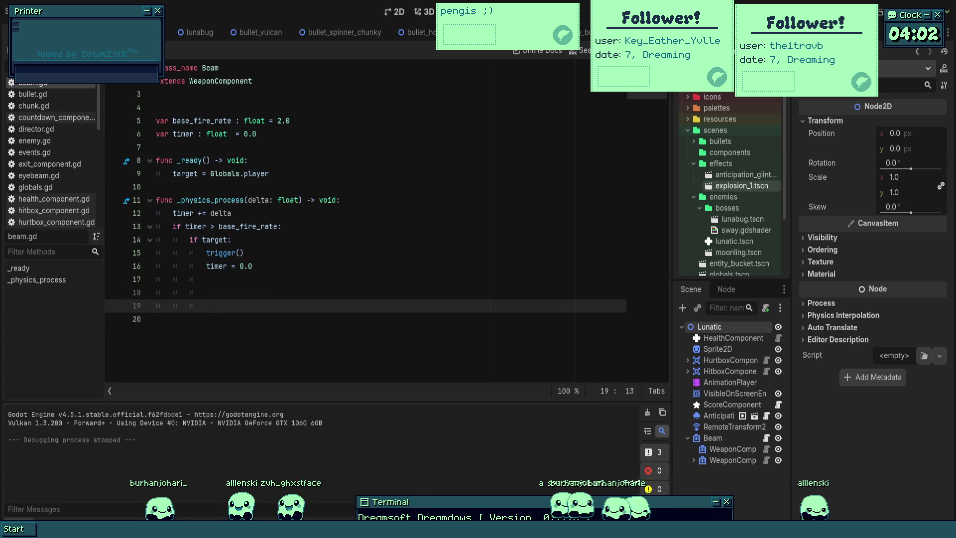
key(Return)
key(BackSpace)
key(BackSpace)
key(BackSpace)
text(func trigger() _)
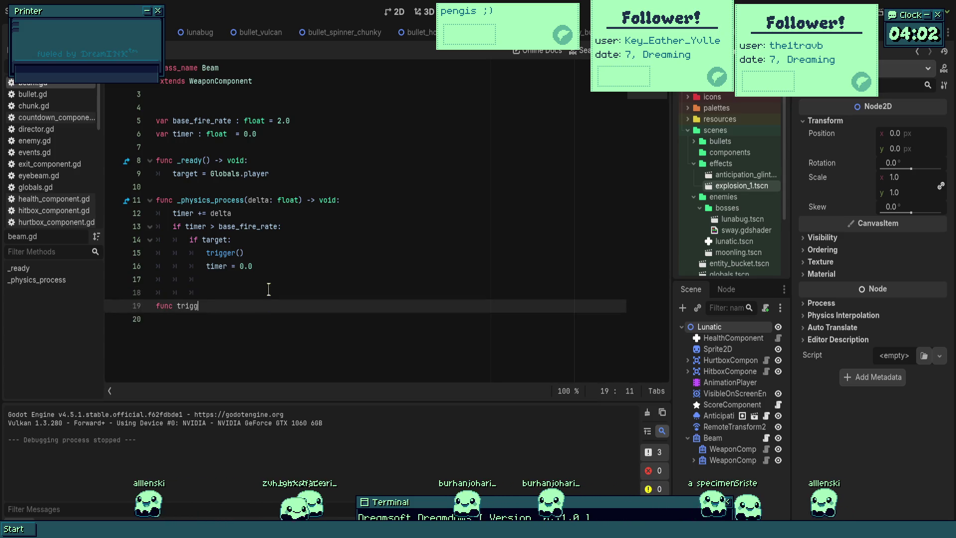
text(> void:)
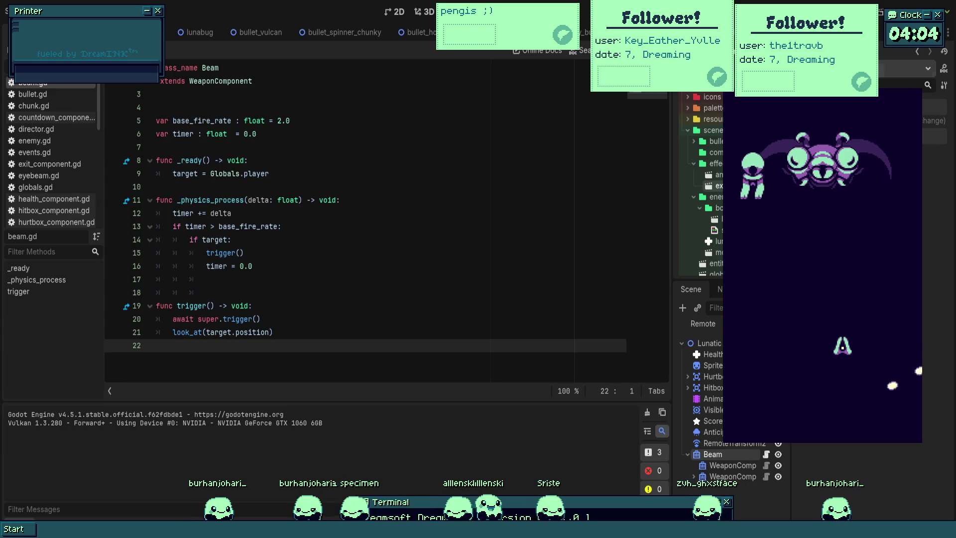
- Stop the running game and drop the await before super.trigger()
click(297, 213)
click(194, 319)
key(ctrl+BackSpace)
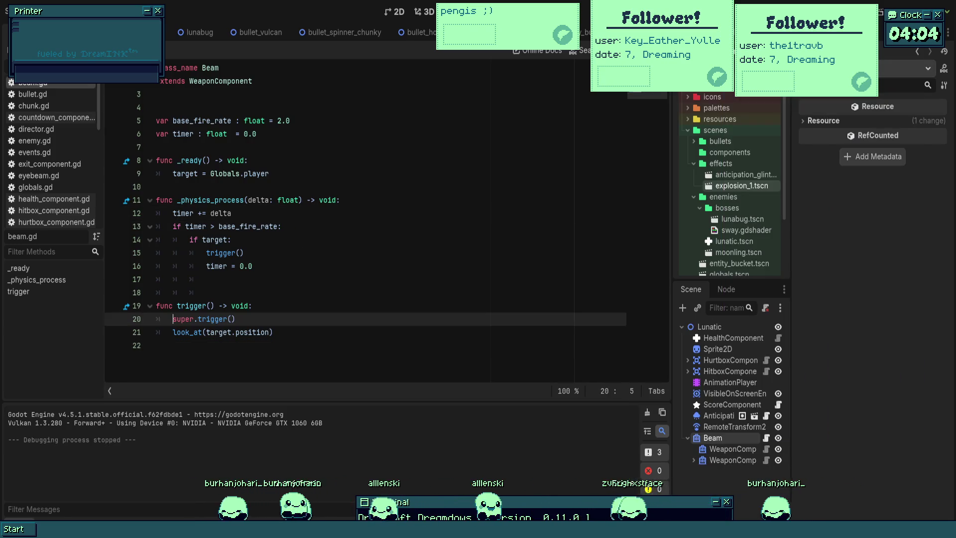
key(Down)
key(End)
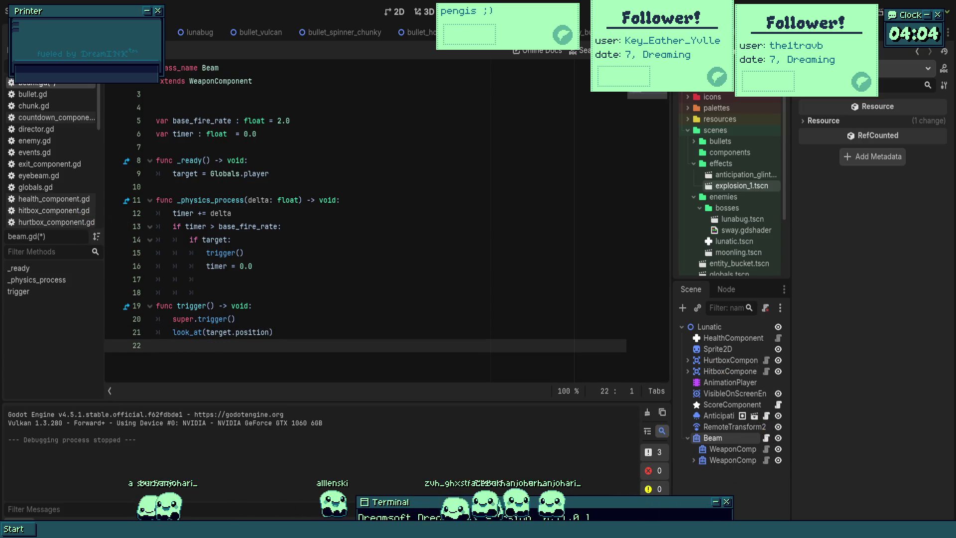
ctrl+click(220, 319)
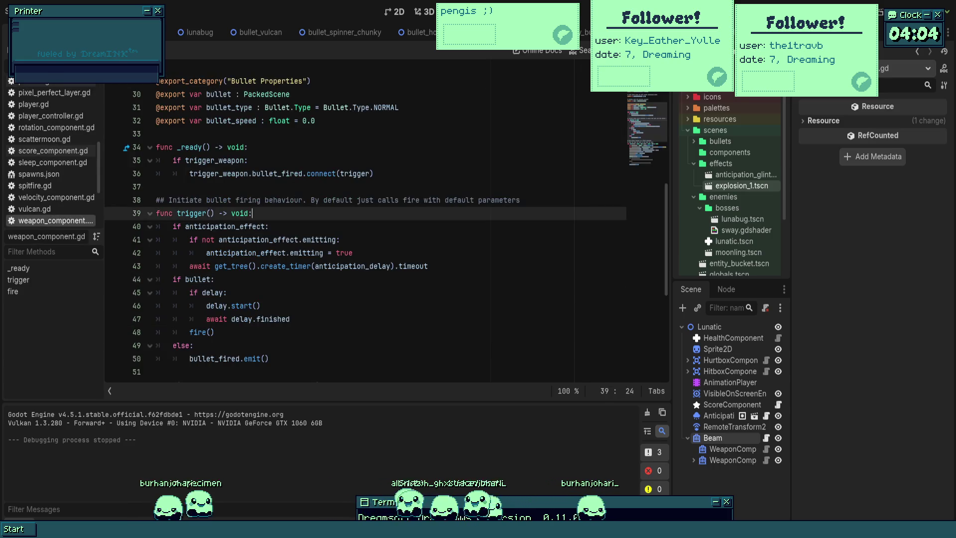
key(Down)
key(Down)
key(Down)
key(End)
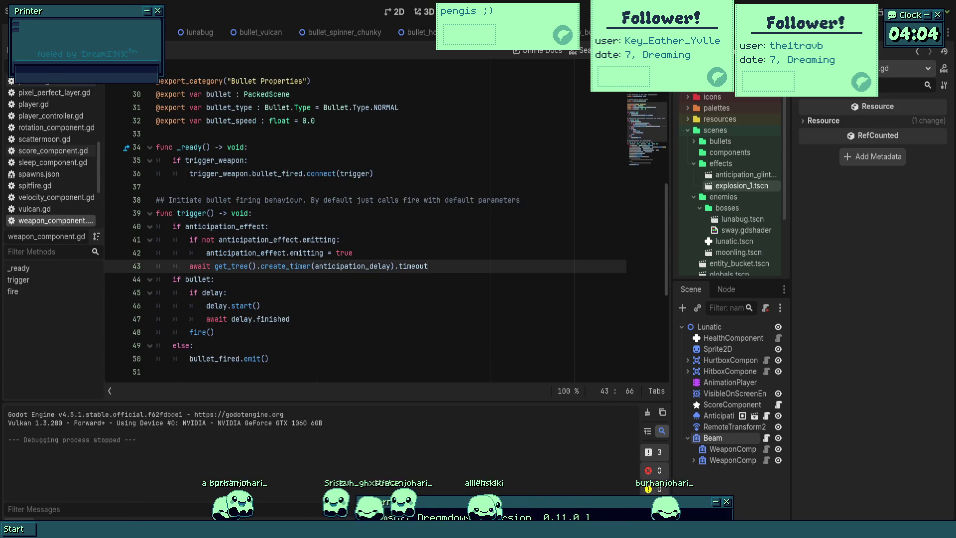
shift+click(184, 266)
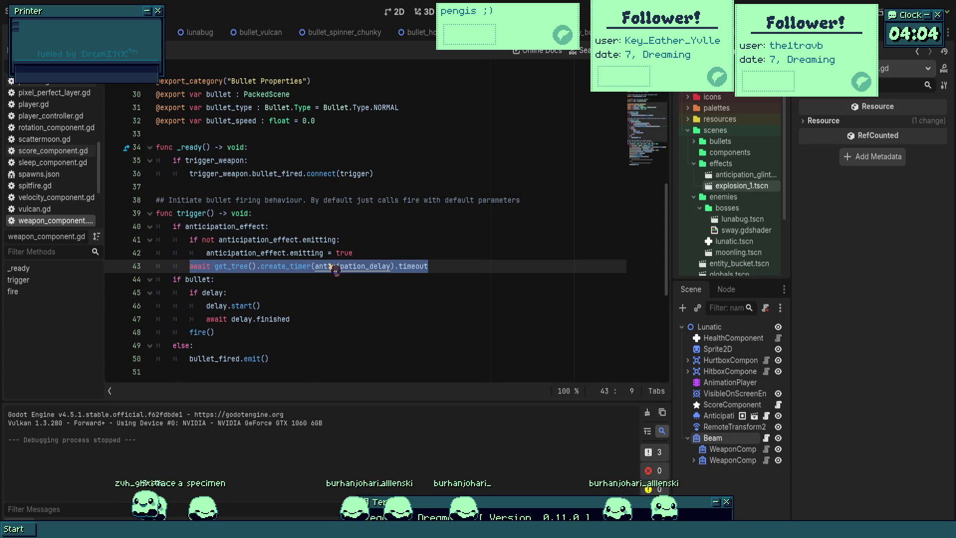
key(BackSpace)
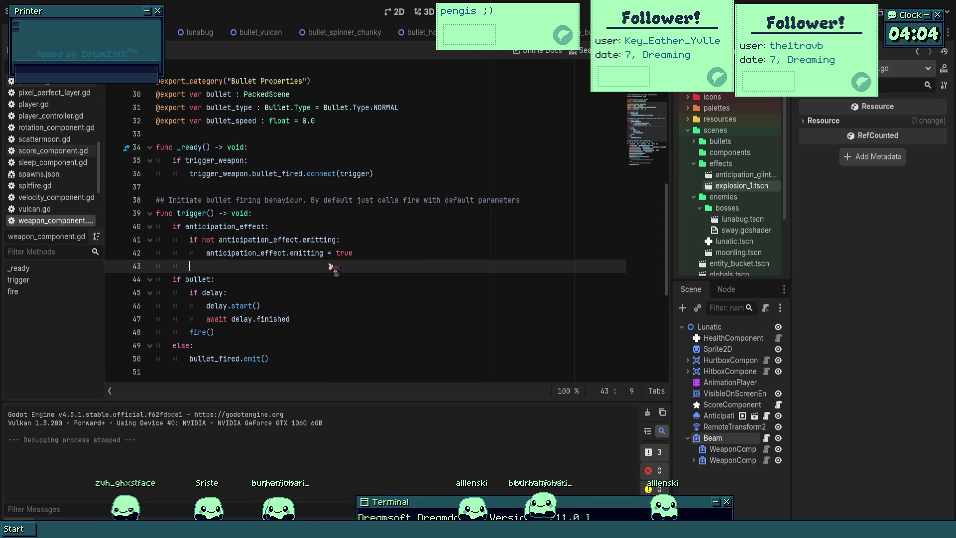
drag(215, 279, 143, 234)
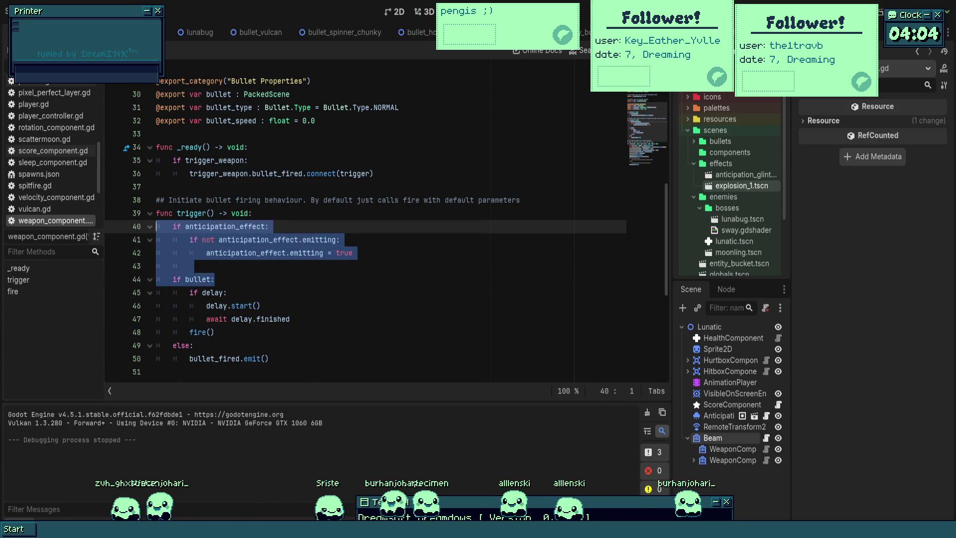
mouse_move(209, 266)
mouse_down()
mouse_move(170, 252)
mouse_move(158, 226)
mouse_up()
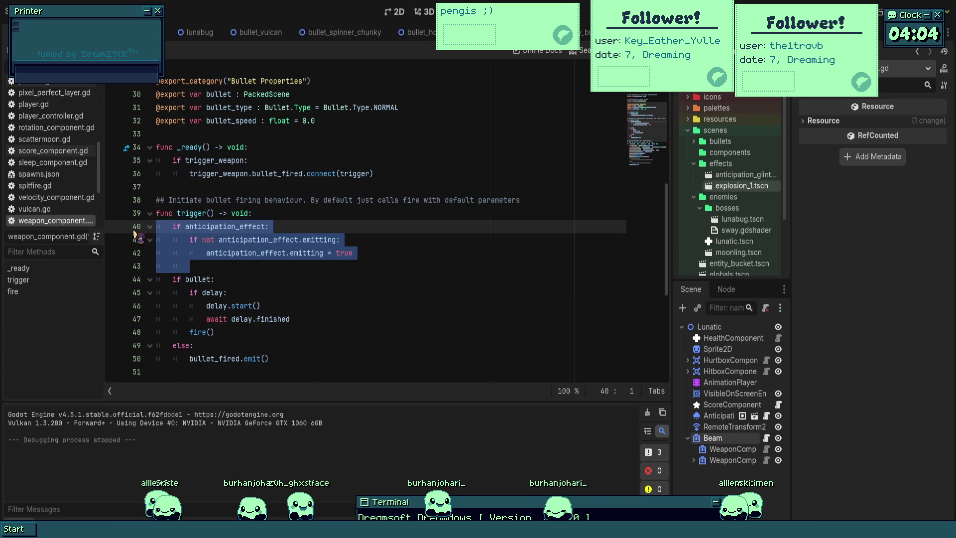
click(245, 314)
key(ctrl+z)
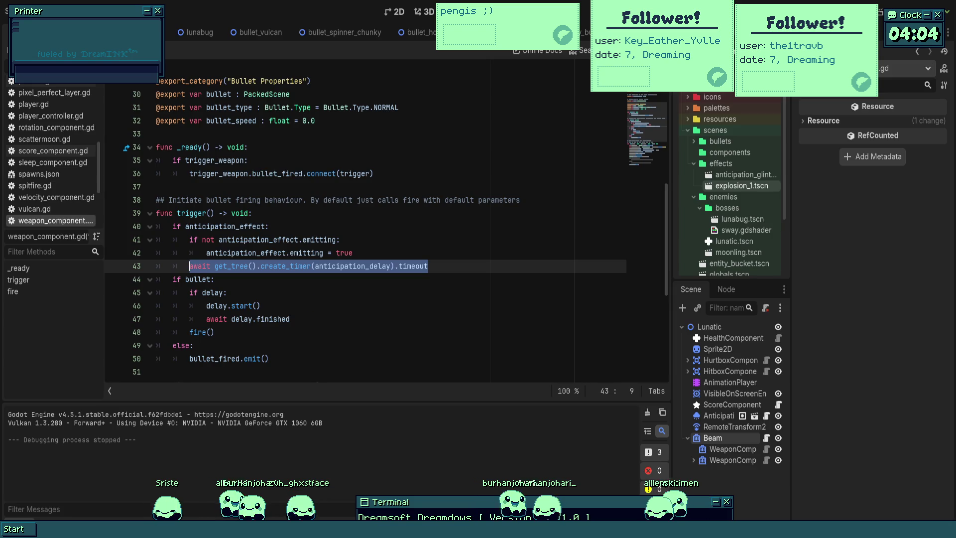
mouse_move(432, 267)
mouse_down()
mouse_move(441, 266)
mouse_move(234, 215)
mouse_move(112, 222)
mouse_up()
key(ctrl+c)
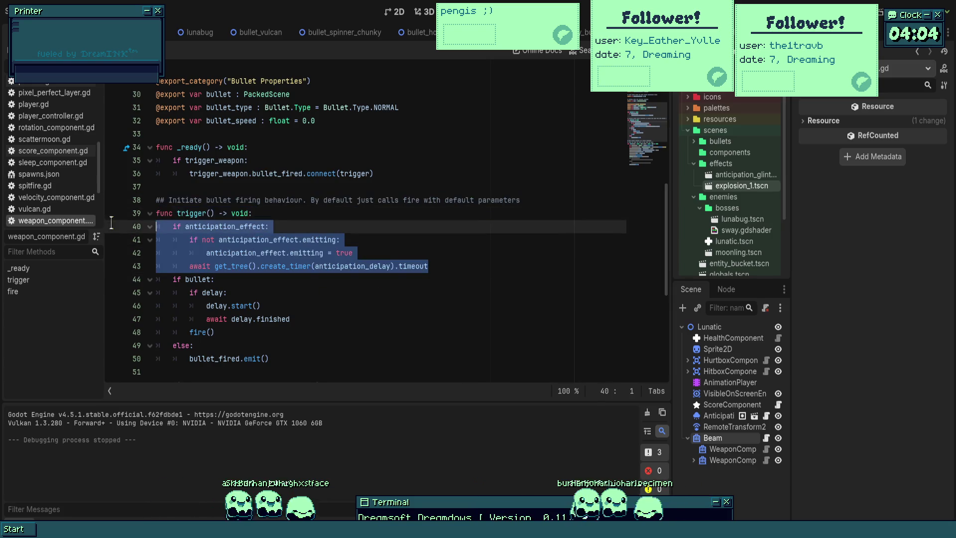
click(435, 358)
click(767, 438)
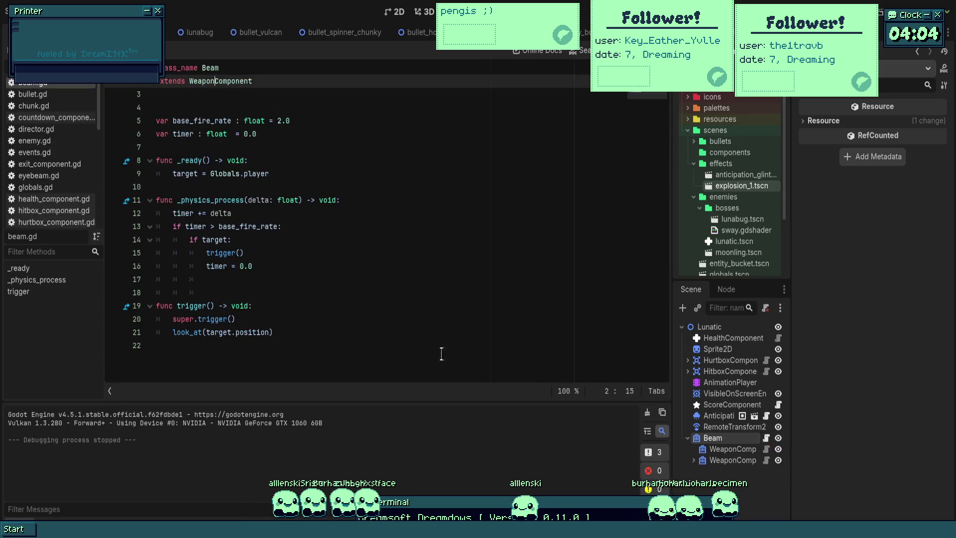
- Paste the anticipation block over super.trigger(), delete its if check, and dedent the rest
triple_click(264, 321)
key(ctrl+v)
click(312, 333)
triple_click(269, 318)
key(shift+Tab)
click(363, 293)
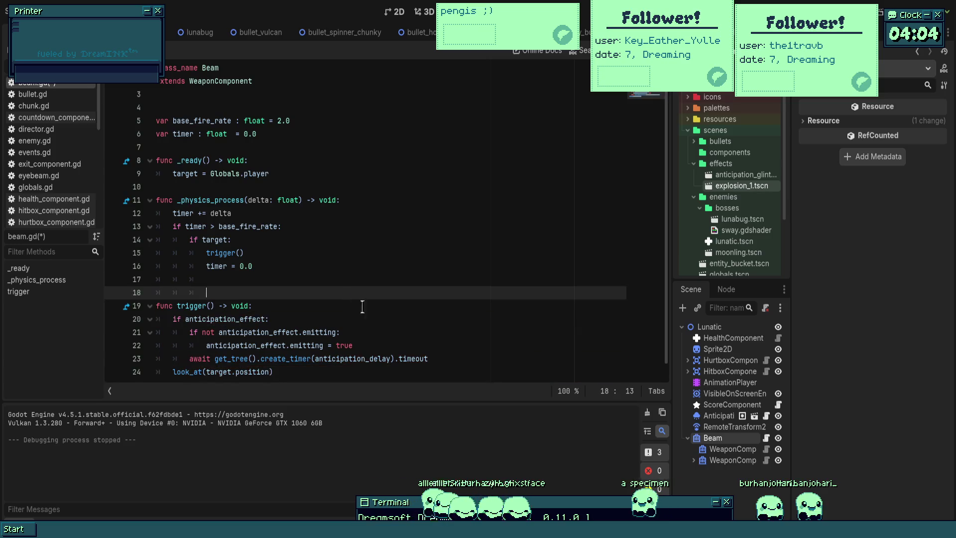
triple_click(329, 319)
key(BackSpace)
mouse_move(429, 345)
mouse_down()
mouse_move(356, 345)
mouse_move(189, 319)
mouse_up()
key(shift+Tab)
click(361, 274)
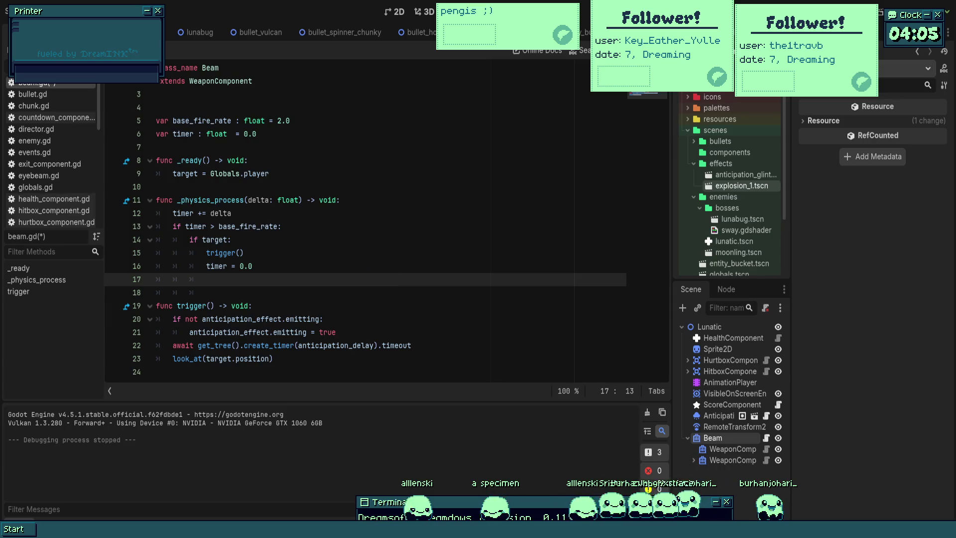
- Save Beam.gd and run the project
click(359, 320)
key(ctrl+s)
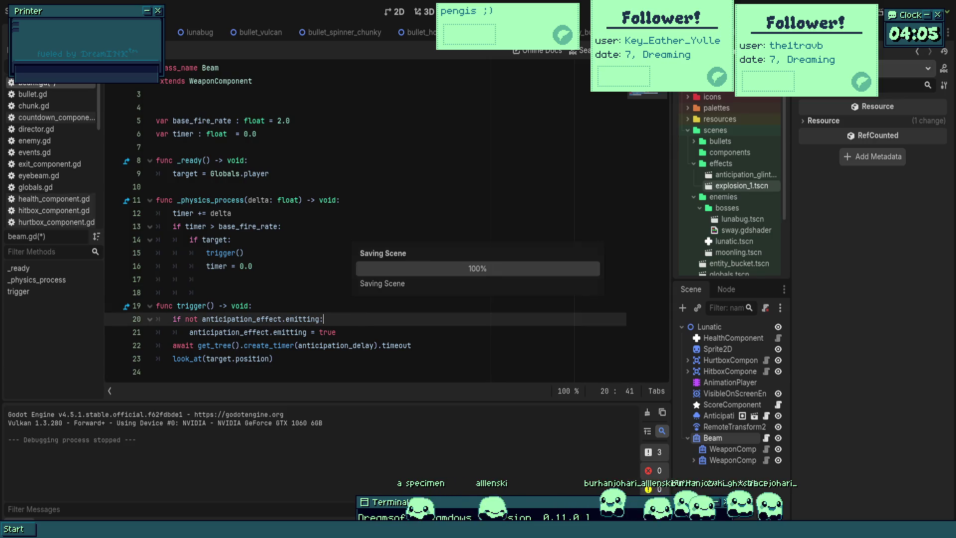
key(F5)
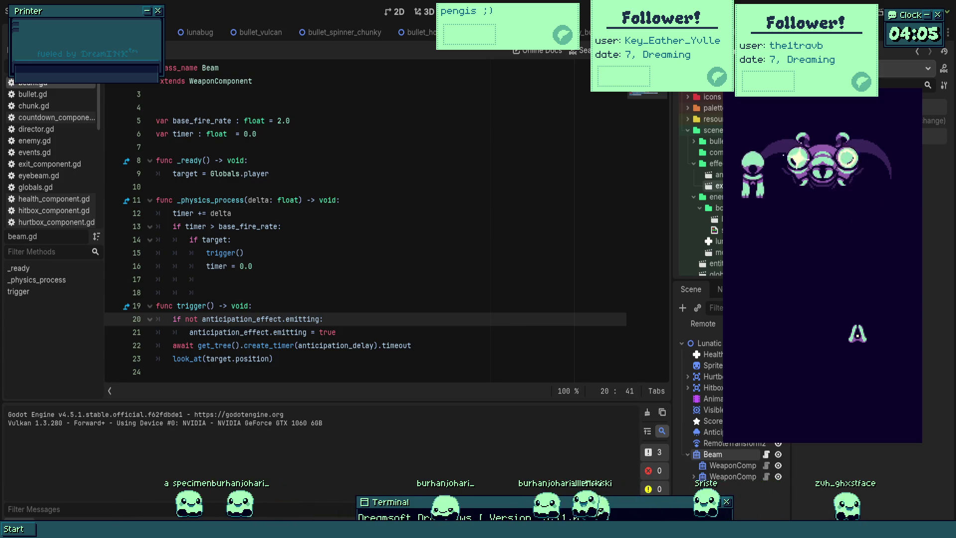
- Stop the game and add bullet_fired.emit() after the look_at(target.position) line
key(alt+F4)
click(253, 266)
click(348, 332)
click(350, 353)
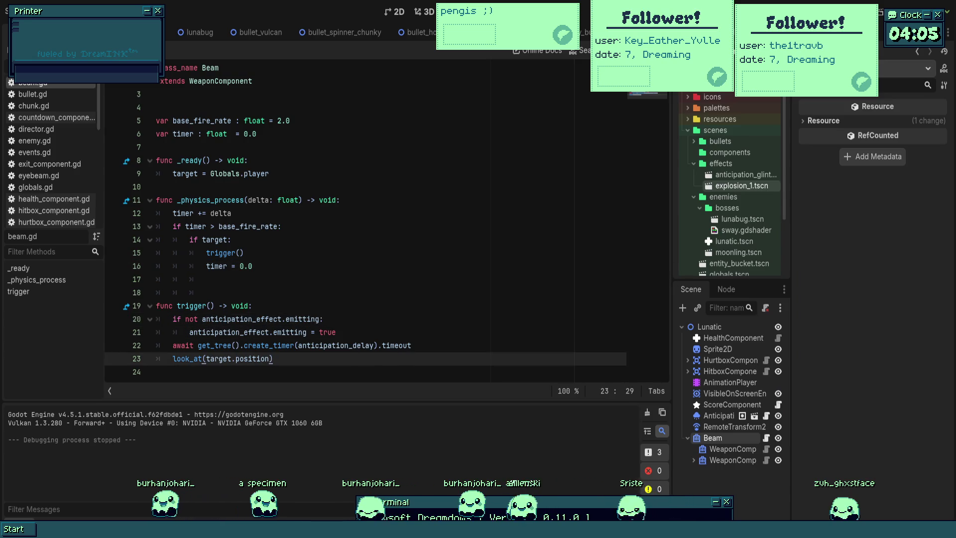
key(Return)
text(b)
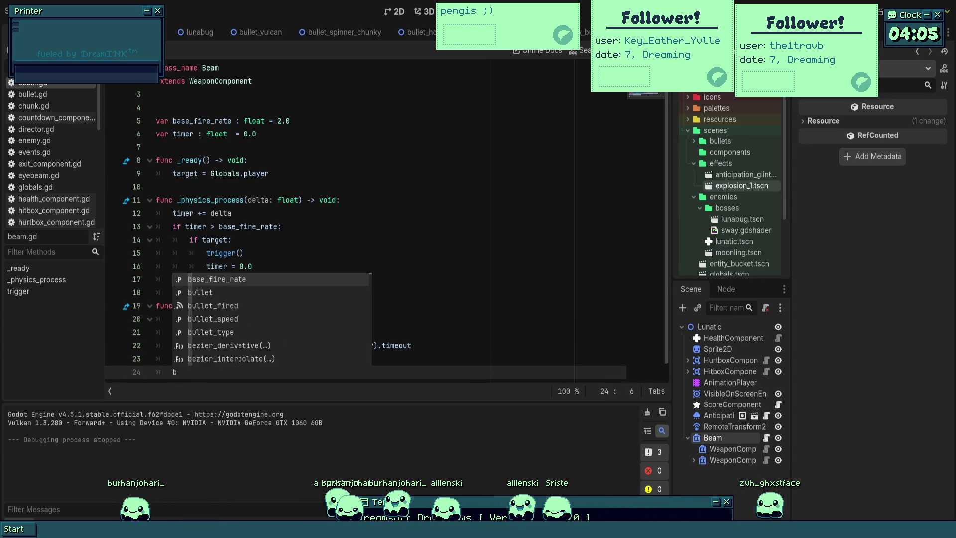
text(ull)
key(Down)
key(Return)
text(.emit()
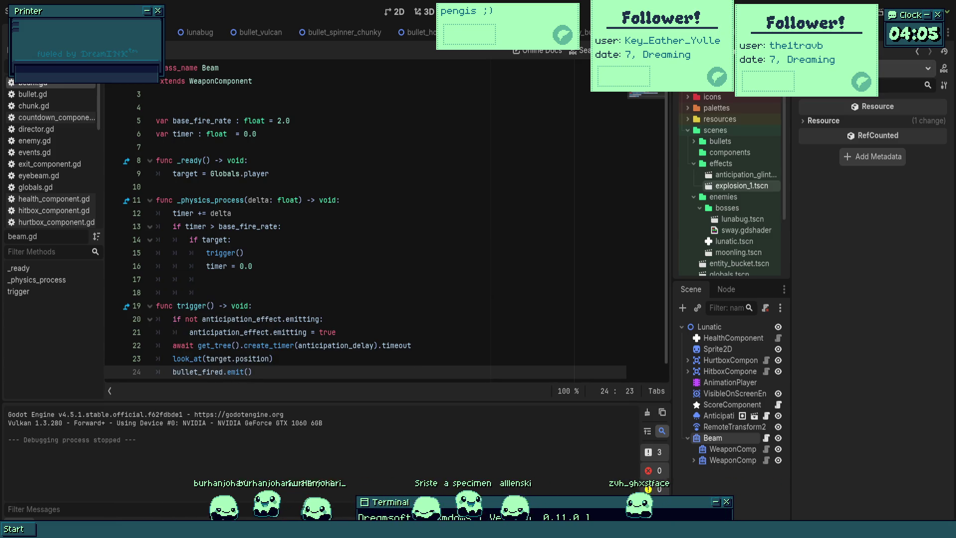
- Run the game and steer the ship around to watch the beam fire
key(F5)
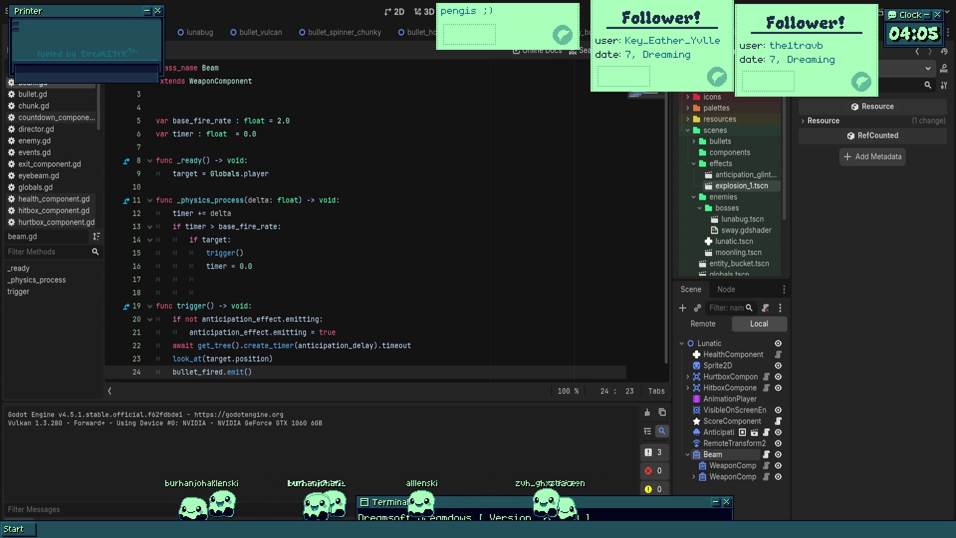
key(Left)
key(Down)
key(Right)
key(Up)
key(Left)
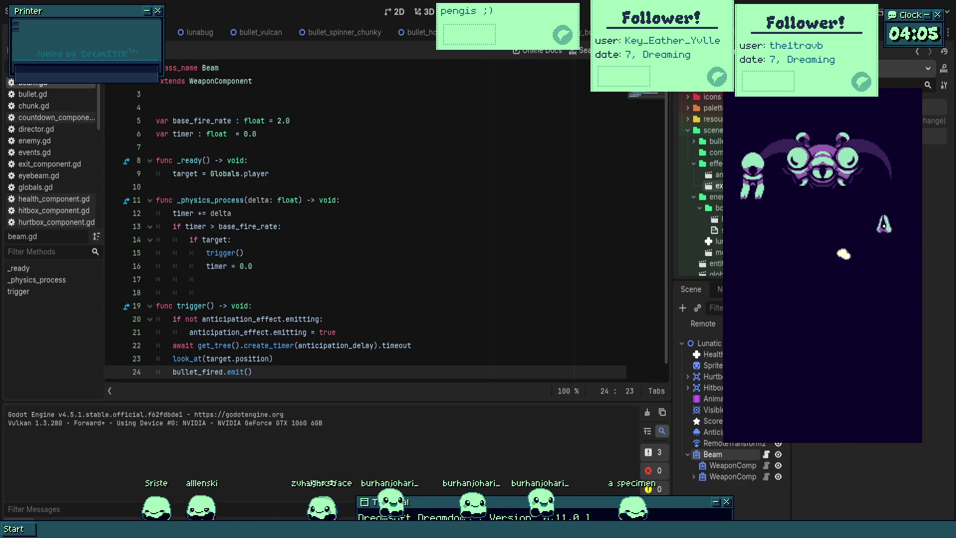